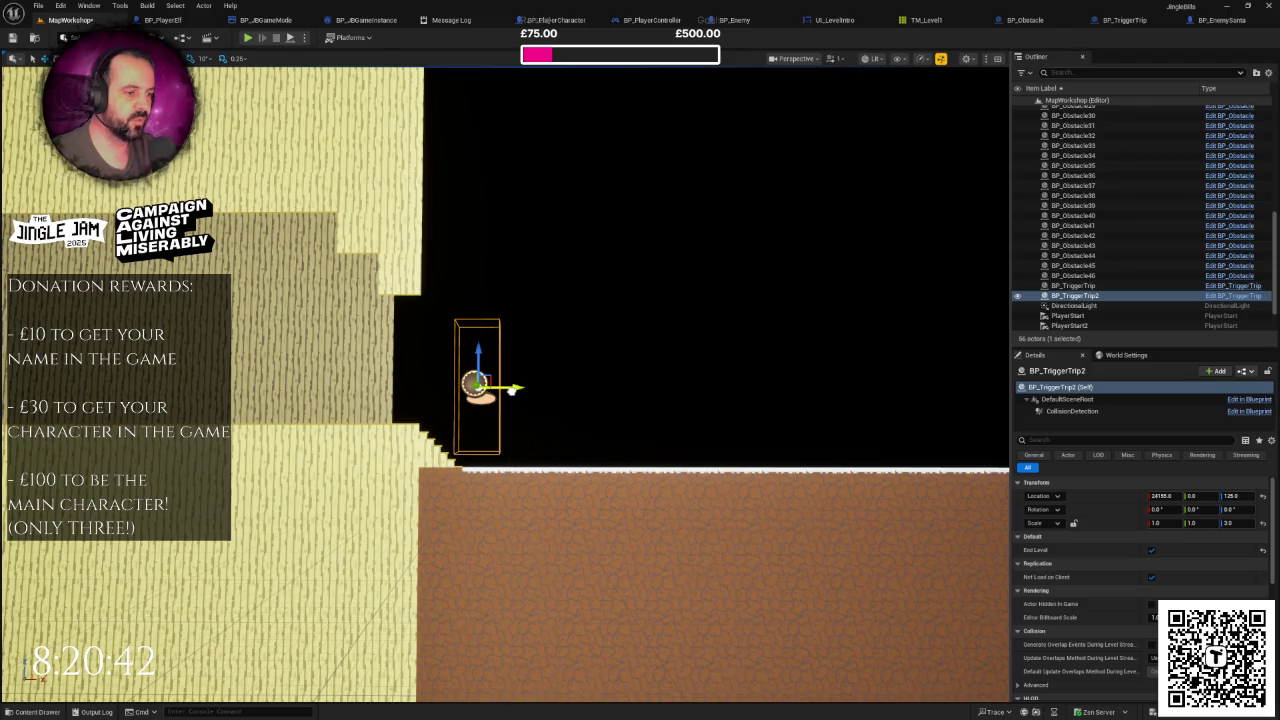
Step: Pull back to a wide view of the level, then play-test and watch the elf run along the floor
{"action": "left_click_drag", "start_coordinate": [581, 352], "coordinate": [622, 371]}
{"action": "left_click_drag", "start_coordinate": [704, 405], "coordinate": [673, 396]}
{"action": "left_click", "coordinate": [248, 40]}
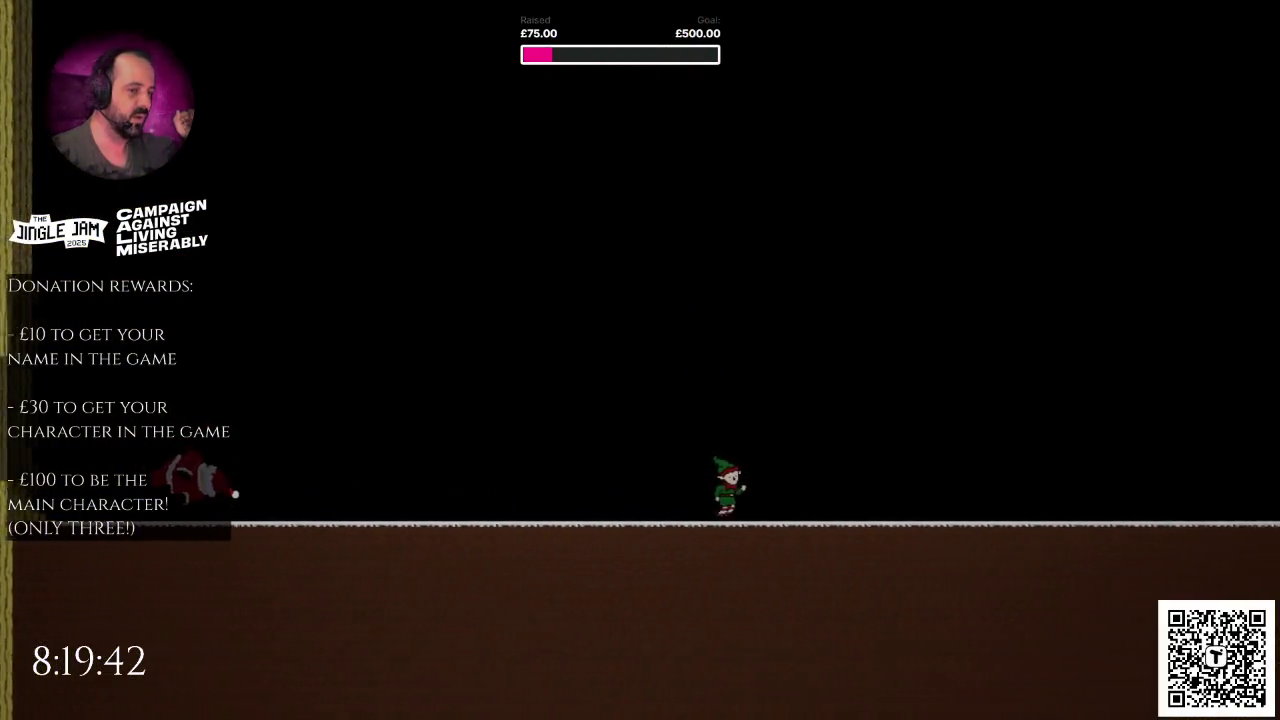
{"action": "key", "text": "Escape"}
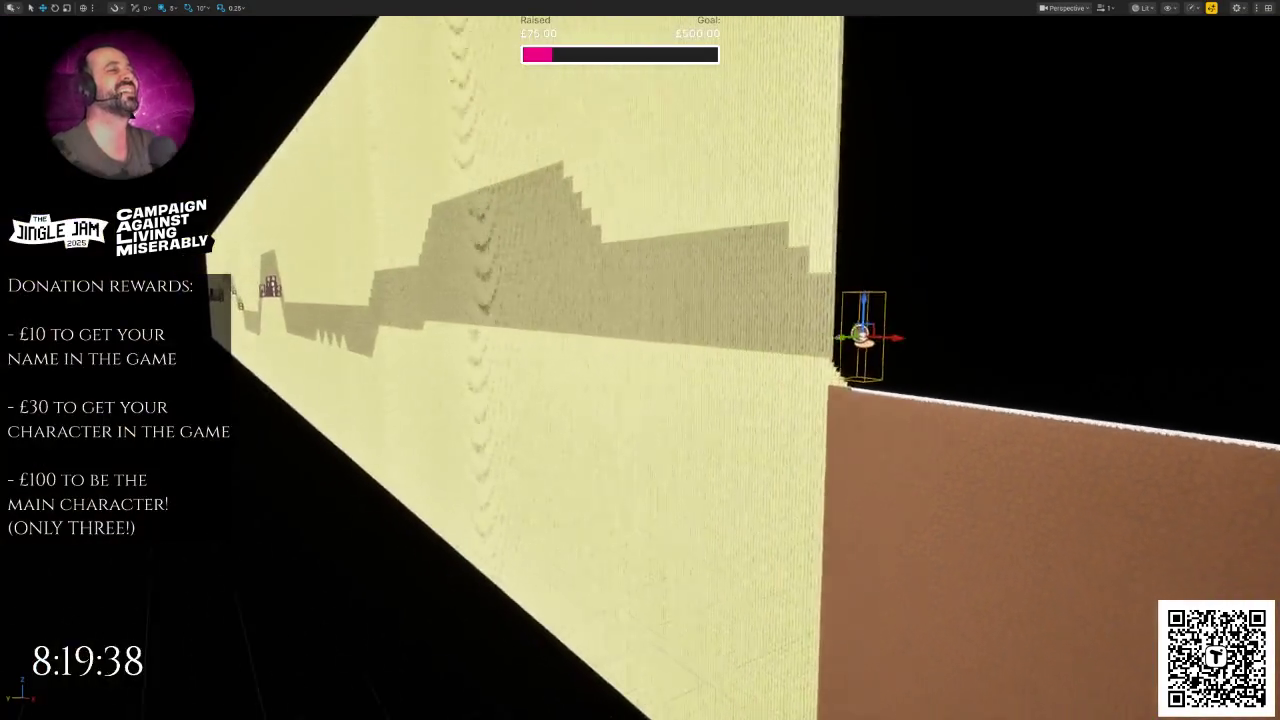
Step: Duplicate a snowball obstacle onto the first zigzag peak and frame it in the view
{"action": "left_click_drag", "start_coordinate": [600, 300], "coordinate": [611, 294]}
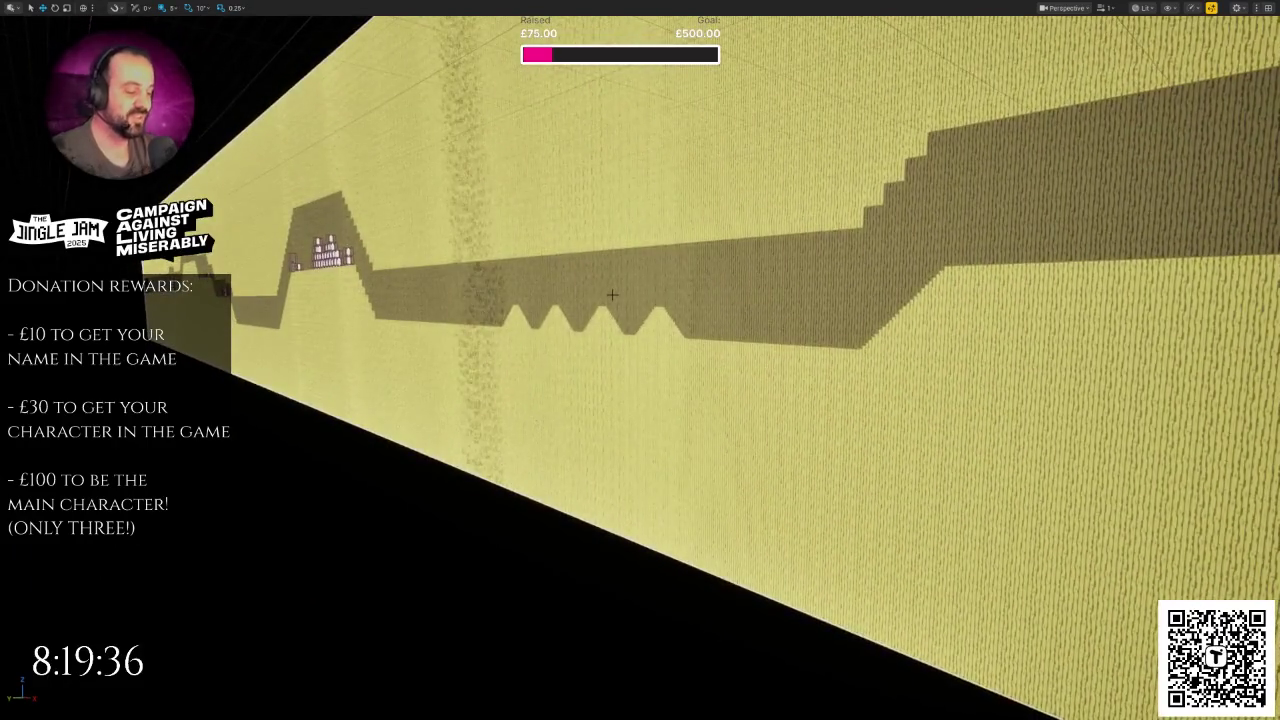
{"action": "key", "text": "F11"}
{"action": "left_click_drag", "start_coordinate": [334, 328], "coordinate": [430, 324]}
{"action": "left_click", "coordinate": [388, 310]}
{"action": "key", "text": "ctrl+d"}
{"action": "left_click_drag", "start_coordinate": [770, 357], "coordinate": [577, 287]}
{"action": "key", "text": "f"}
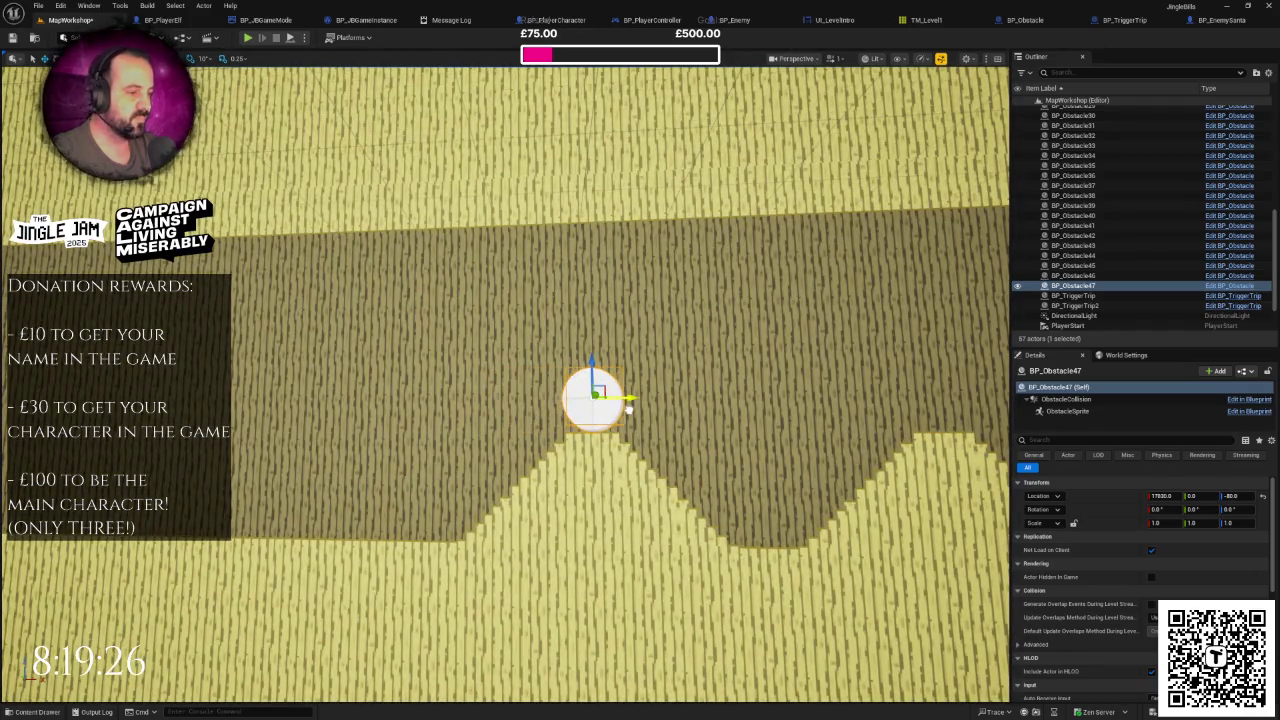
Step: Add more snowball copies on the following peaks, then pull back along the wall to review them
{"action": "scroll", "coordinate": [630, 410], "scroll_direction": "down", "scroll_amount": 5}
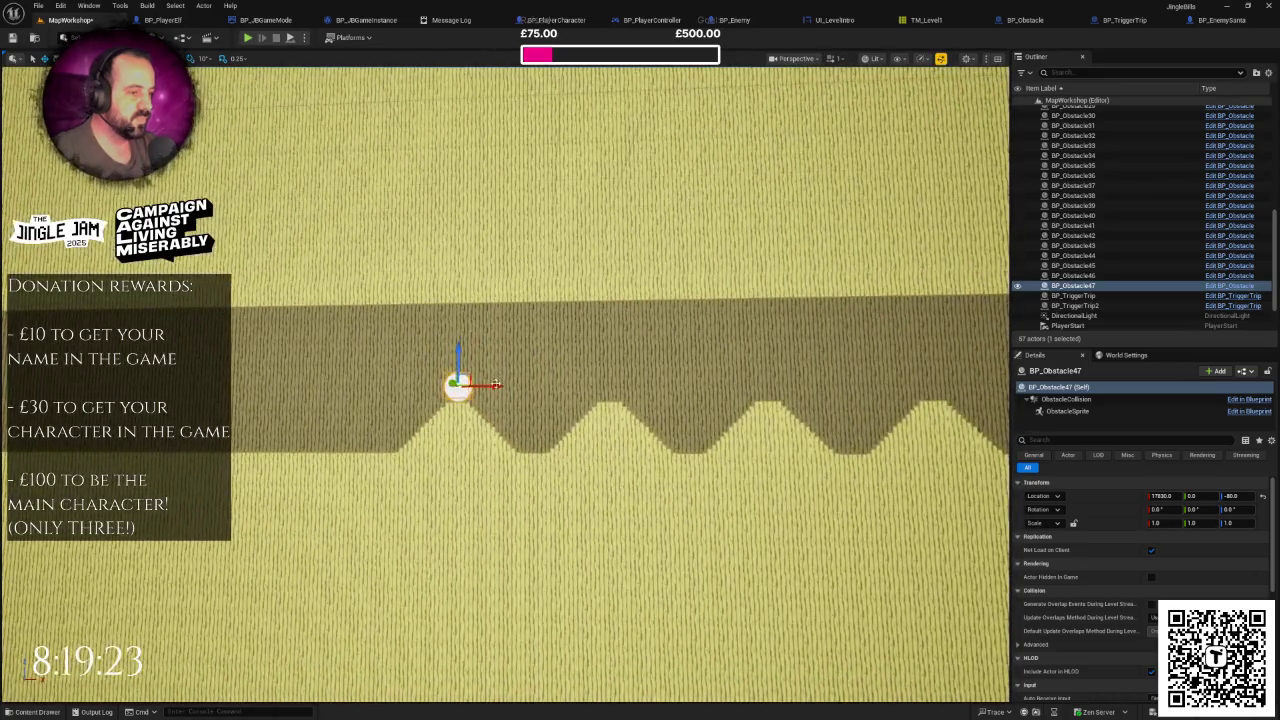
{"action": "mouse_move", "coordinate": [490, 388]}
{"action": "left_mouse_down"}
{"action": "mouse_move", "coordinate": [623, 396]}
{"action": "mouse_move", "coordinate": [480, 378]}
{"action": "left_mouse_up"}
{"action": "key", "text": "ctrl+d"}
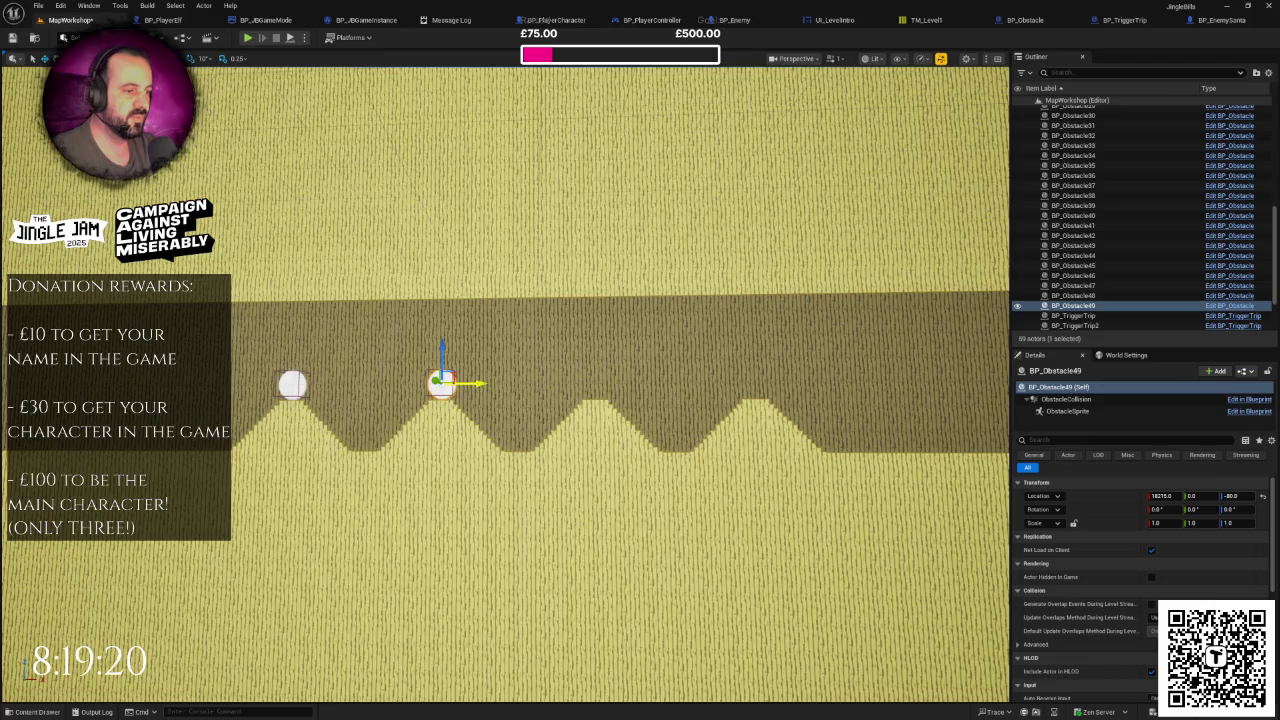
{"action": "key", "text": "Right"}
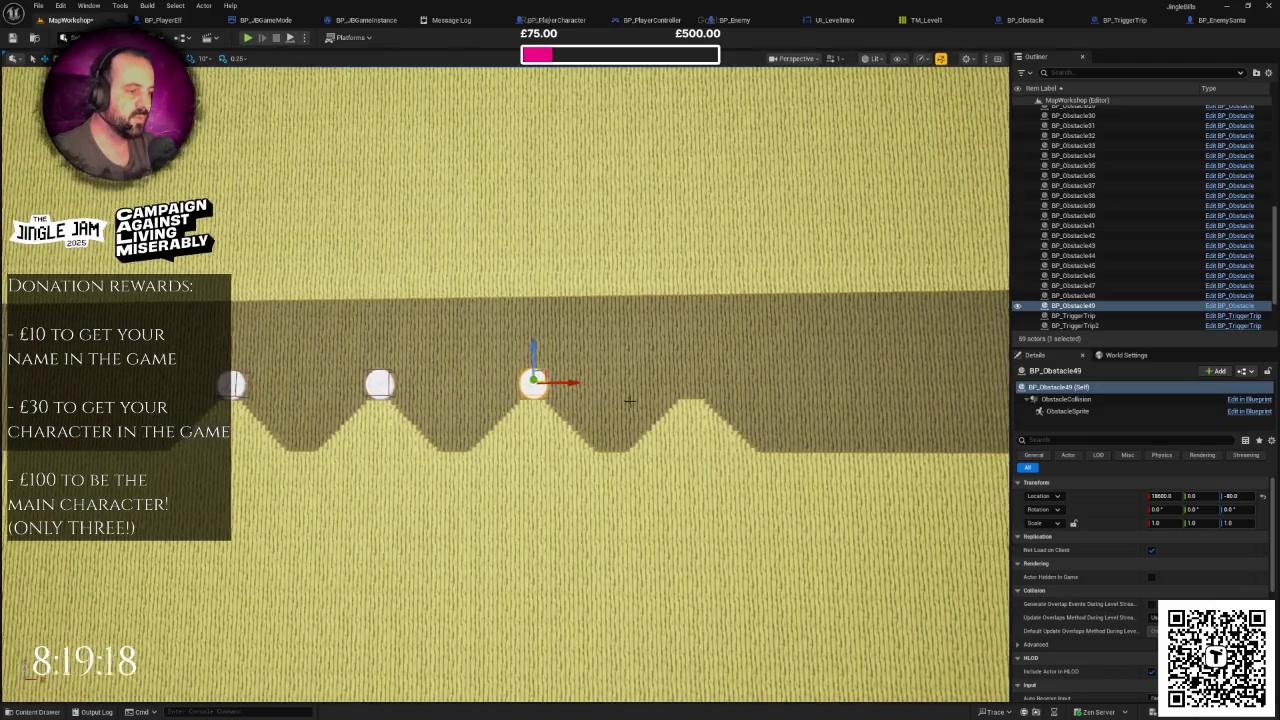
{"action": "key", "text": "ctrl+d"}
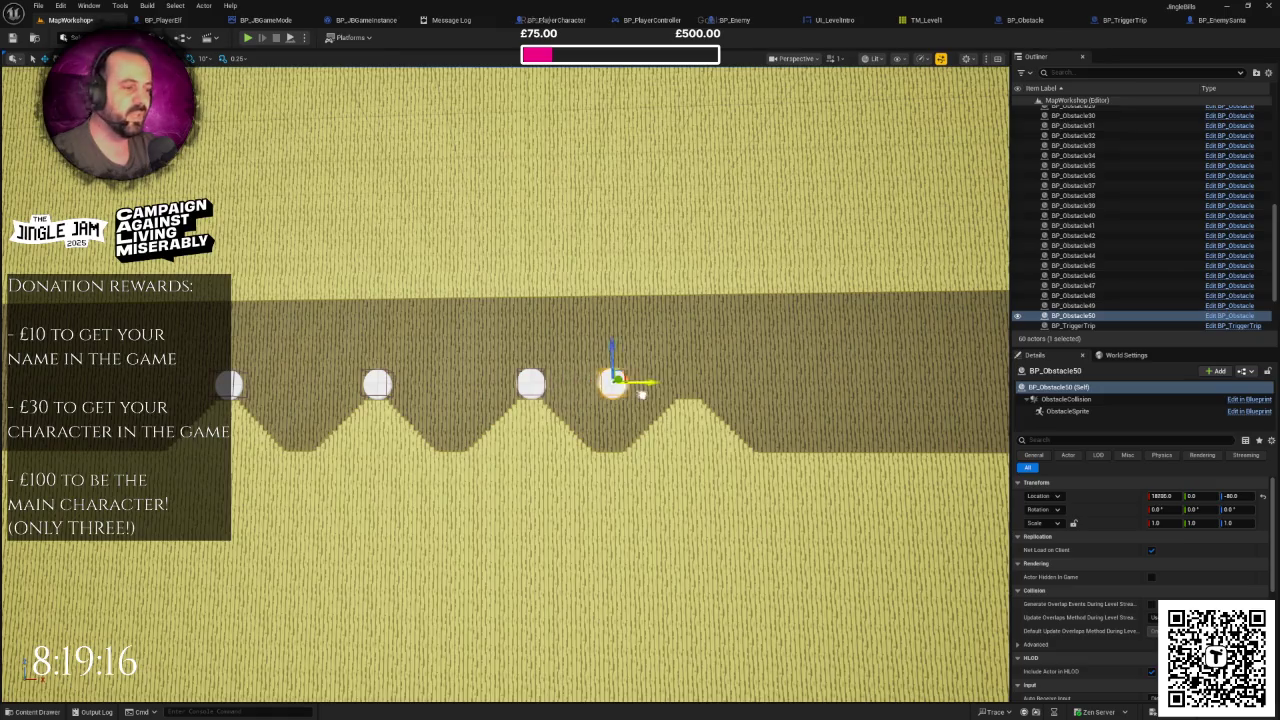
{"action": "key", "text": "f"}
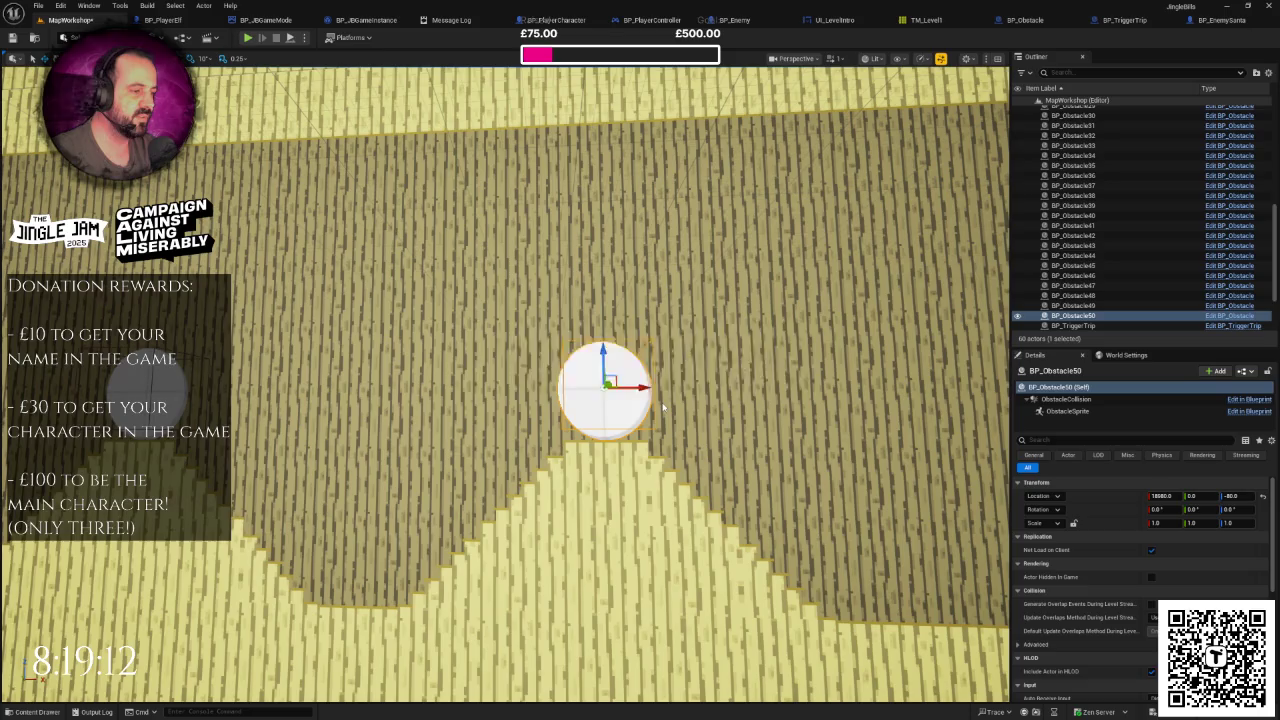
{"action": "mouse_move", "coordinate": [663, 409]}
{"action": "left_mouse_down"}
{"action": "mouse_move", "coordinate": [670, 475]}
{"action": "mouse_move", "coordinate": [715, 560]}
{"action": "mouse_move", "coordinate": [642, 402]}
{"action": "mouse_move", "coordinate": [577, 400]}
{"action": "mouse_move", "coordinate": [642, 377]}
{"action": "mouse_move", "coordinate": [634, 366]}
{"action": "mouse_move", "coordinate": [150, 410]}
{"action": "left_mouse_up"}
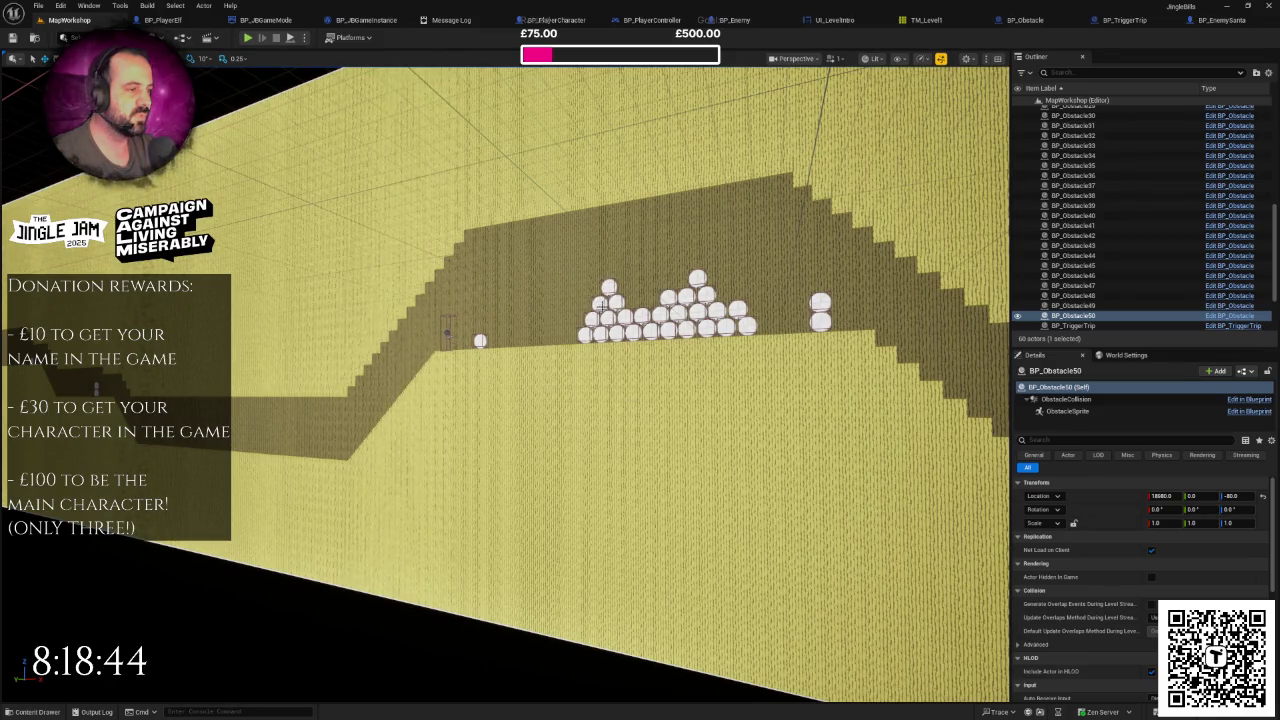
{"action": "mouse_move", "coordinate": [654, 284]}
{"action": "left_mouse_down"}
{"action": "mouse_move", "coordinate": [570, 292]}
{"action": "mouse_move", "coordinate": [637, 293]}
{"action": "mouse_move", "coordinate": [571, 297]}
{"action": "mouse_move", "coordinate": [680, 180]}
{"action": "mouse_move", "coordinate": [667, 154]}
{"action": "left_mouse_up"}
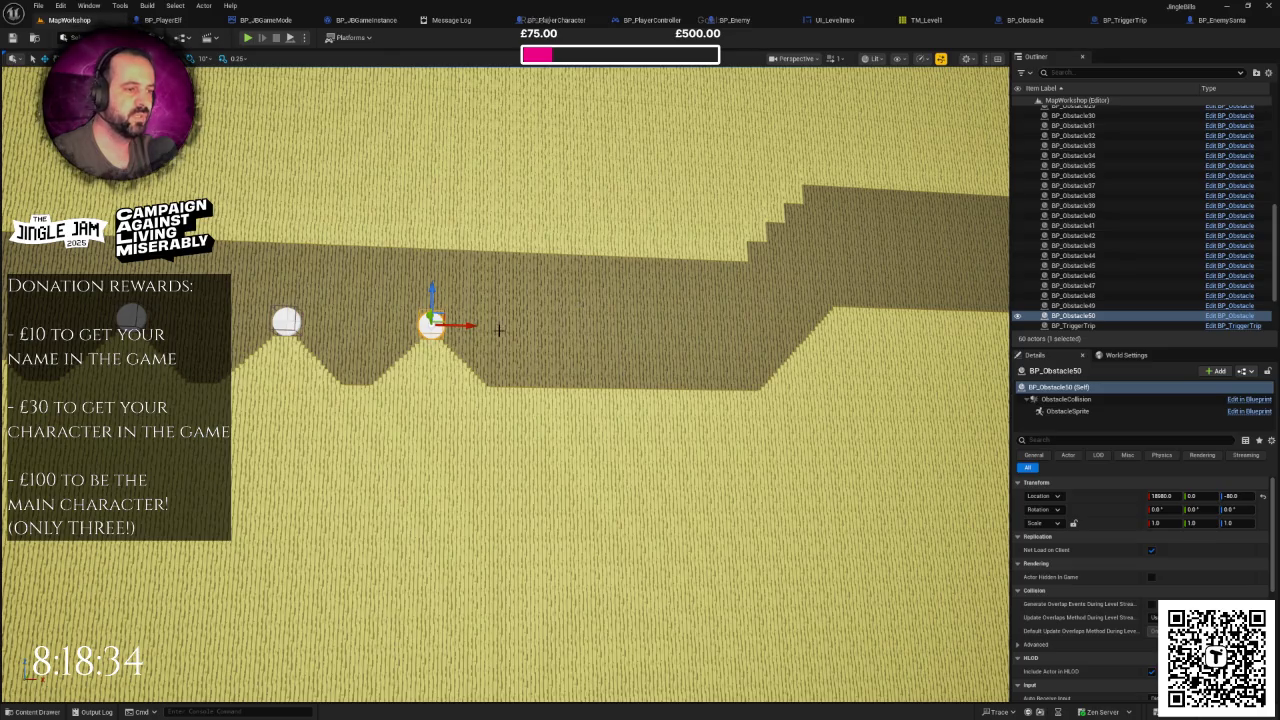
Step: Copy BP_Obstacle50 further along and stack three snowballs into a pyramid in the low dip
{"action": "left_click_drag", "start_coordinate": [474, 325], "coordinate": [617, 331], "text": "alt"}
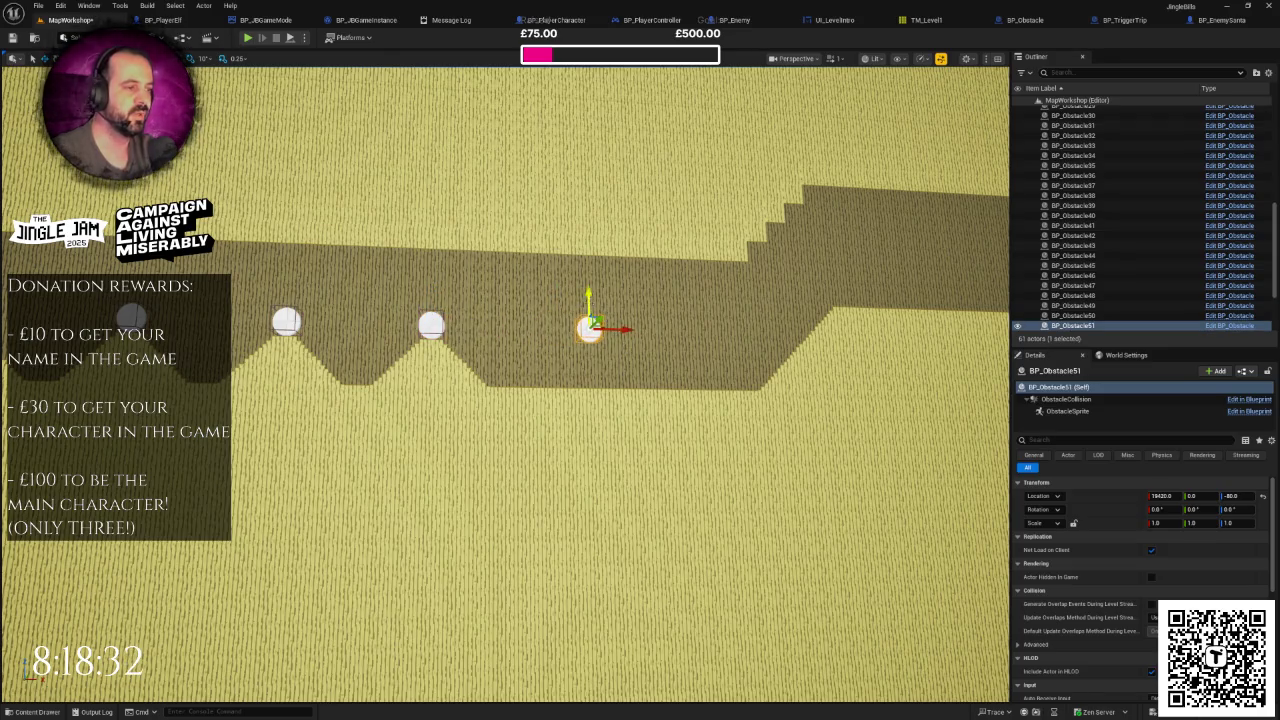
{"action": "key", "text": "f"}
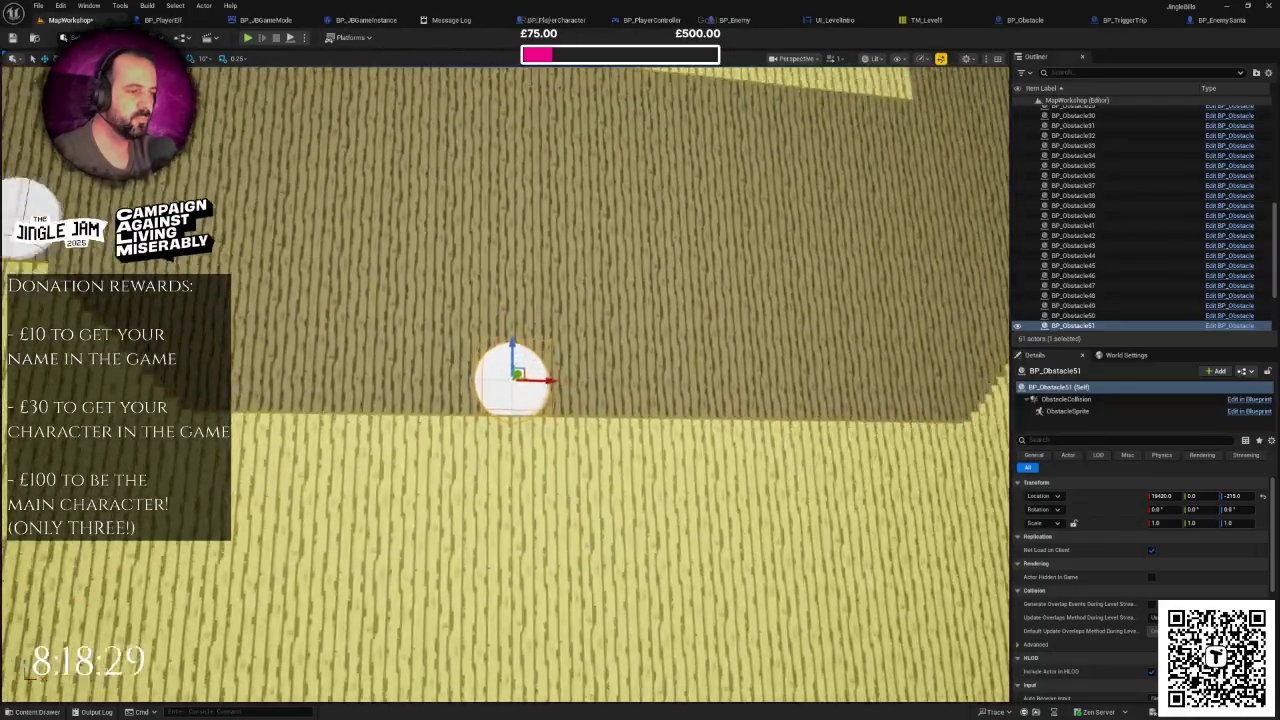
{"action": "mouse_move", "coordinate": [591, 309]}
{"action": "left_mouse_down"}
{"action": "mouse_move", "coordinate": [591, 330]}
{"action": "mouse_move", "coordinate": [591, 309]}
{"action": "mouse_move", "coordinate": [686, 287]}
{"action": "mouse_move", "coordinate": [644, 255]}
{"action": "mouse_move", "coordinate": [644, 213]}
{"action": "mouse_move", "coordinate": [649, 234]}
{"action": "left_mouse_up"}
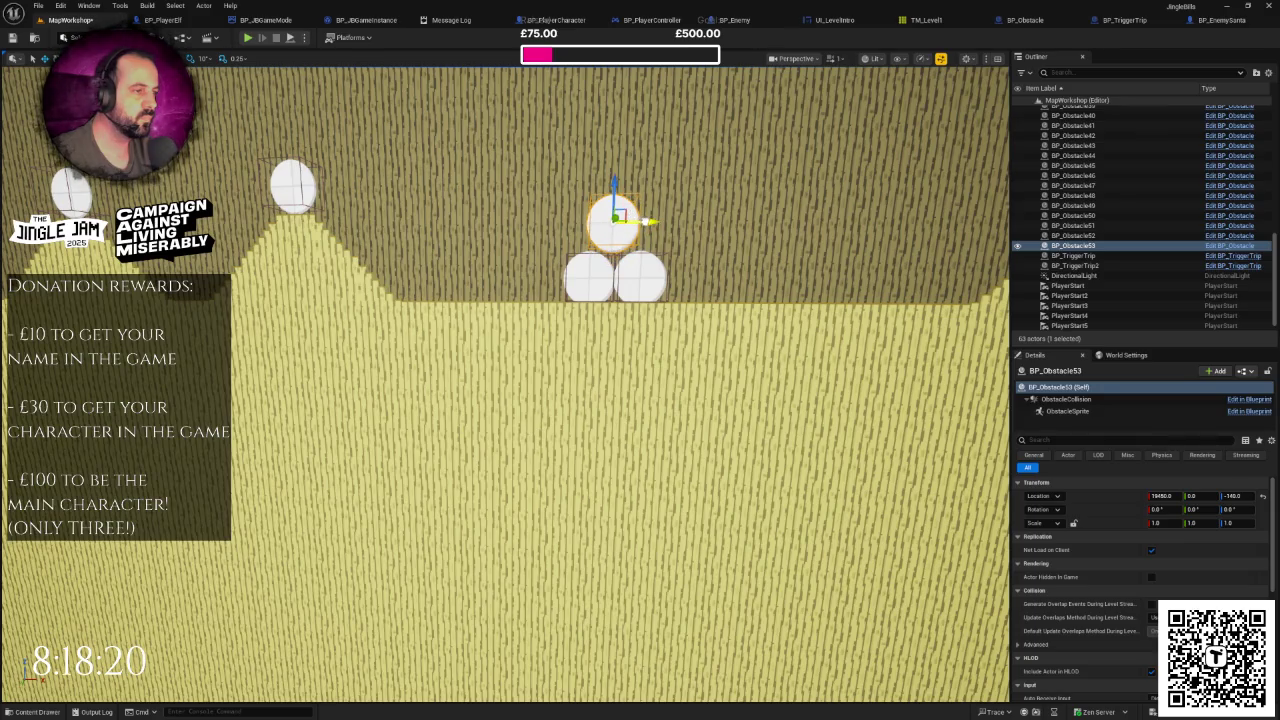
{"action": "mouse_move", "coordinate": [622, 214]}
{"action": "left_mouse_down"}
{"action": "mouse_move", "coordinate": [600, 240]}
{"action": "mouse_move", "coordinate": [480, 250]}
{"action": "mouse_move", "coordinate": [570, 270]}
{"action": "mouse_move", "coordinate": [650, 237]}
{"action": "mouse_move", "coordinate": [472, 404]}
{"action": "left_mouse_up"}
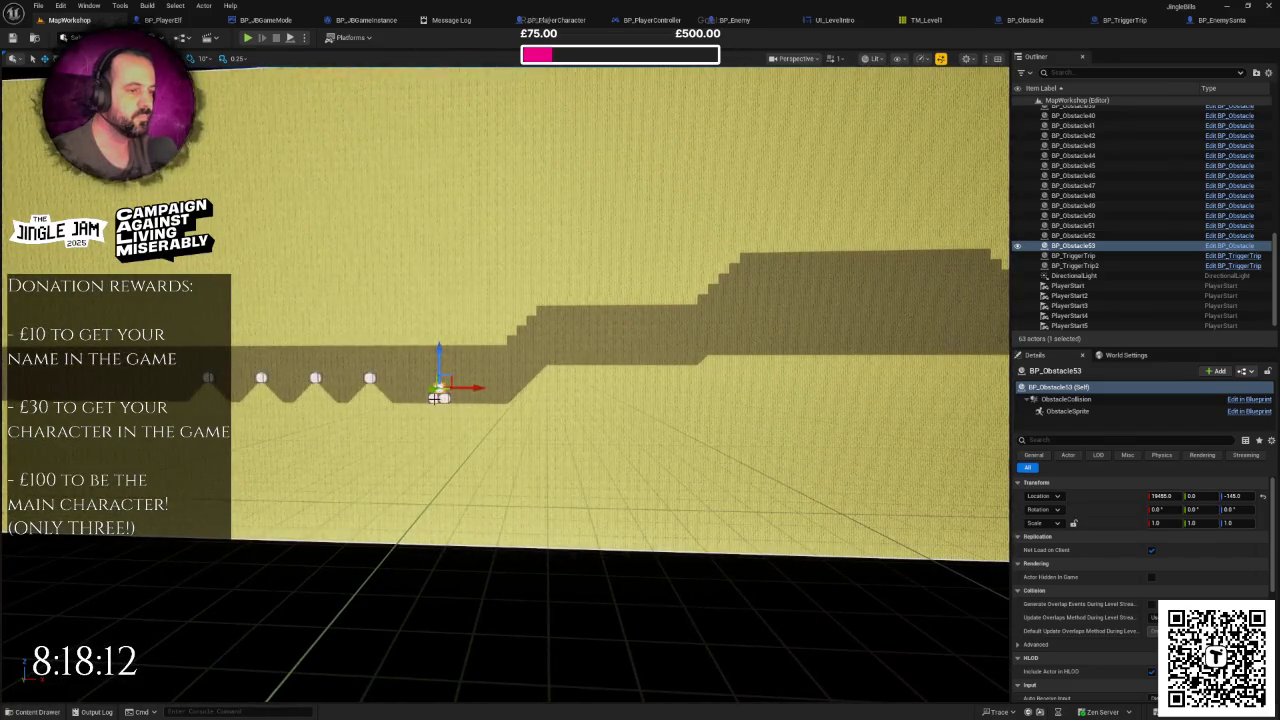
Step: Select the three-snowball pyramid, copy it further right and lower the copy onto the floor
{"action": "left_click", "coordinate": [441, 399], "text": "ctrl"}
{"action": "left_click", "coordinate": [441, 396], "text": "ctrl"}
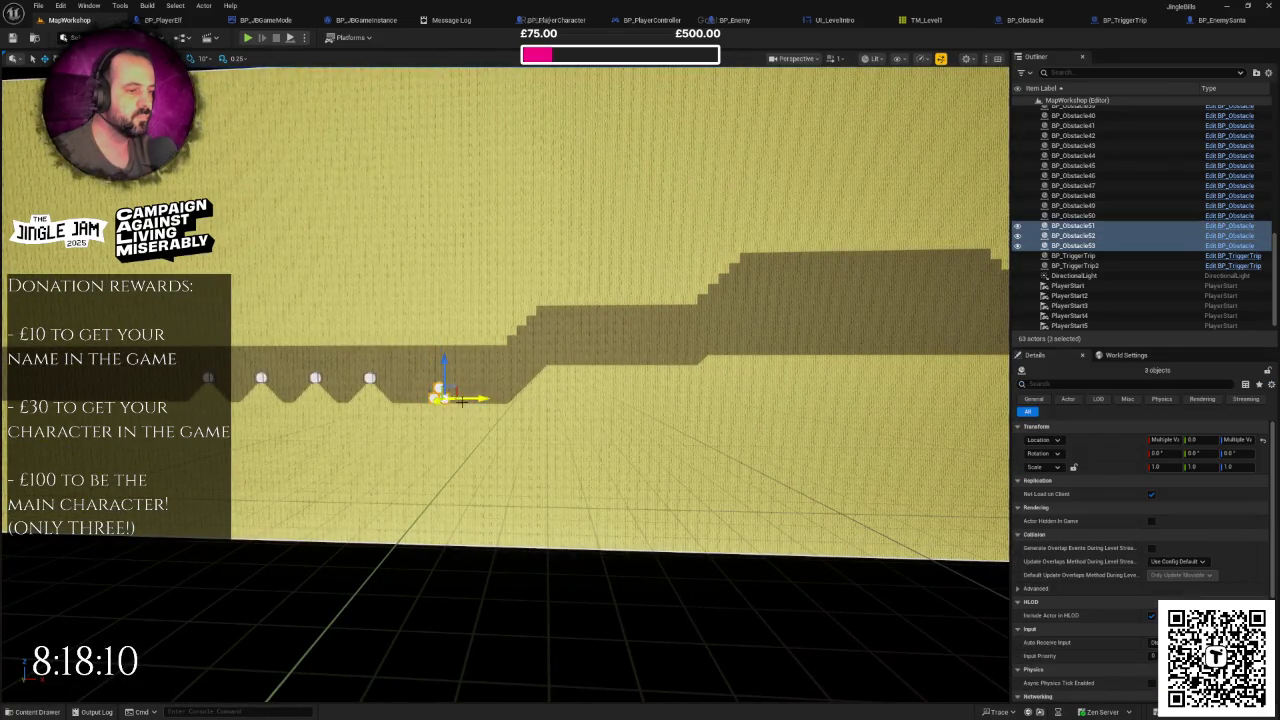
{"action": "left_click_drag", "start_coordinate": [482, 399], "coordinate": [627, 411], "text": "alt"}
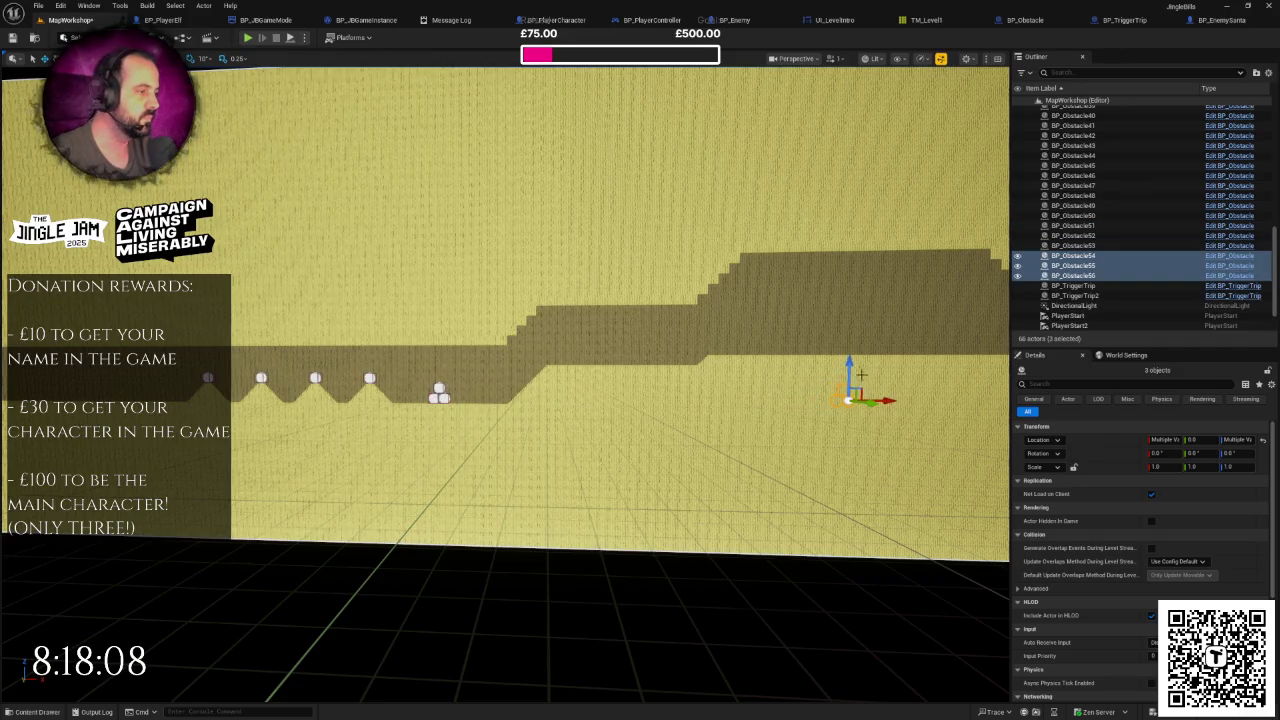
{"action": "key", "text": "f"}
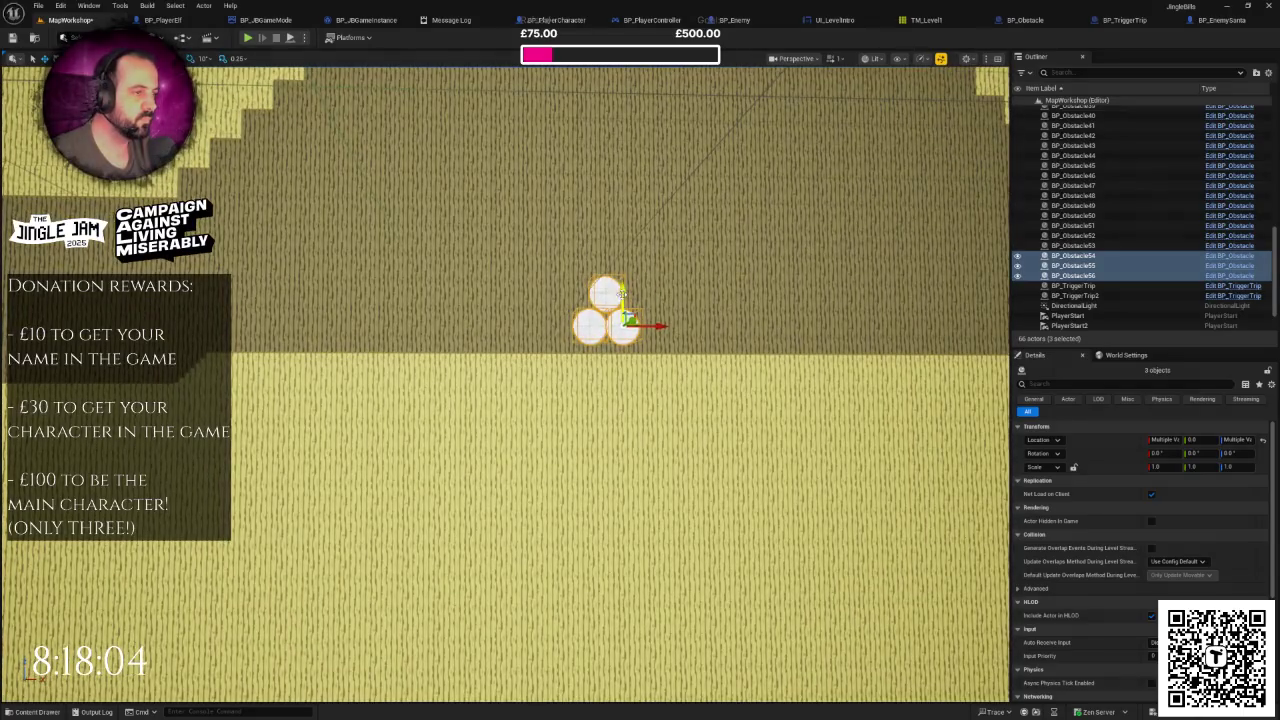
{"action": "mouse_move", "coordinate": [621, 292]}
{"action": "left_mouse_down"}
{"action": "mouse_move", "coordinate": [560, 344]}
{"action": "mouse_move", "coordinate": [548, 337]}
{"action": "mouse_move", "coordinate": [795, 340]}
{"action": "left_mouse_up"}
Step: Widen the copied pile to five snowballs with two extra copies, then start a play-test
{"action": "key", "text": "f"}
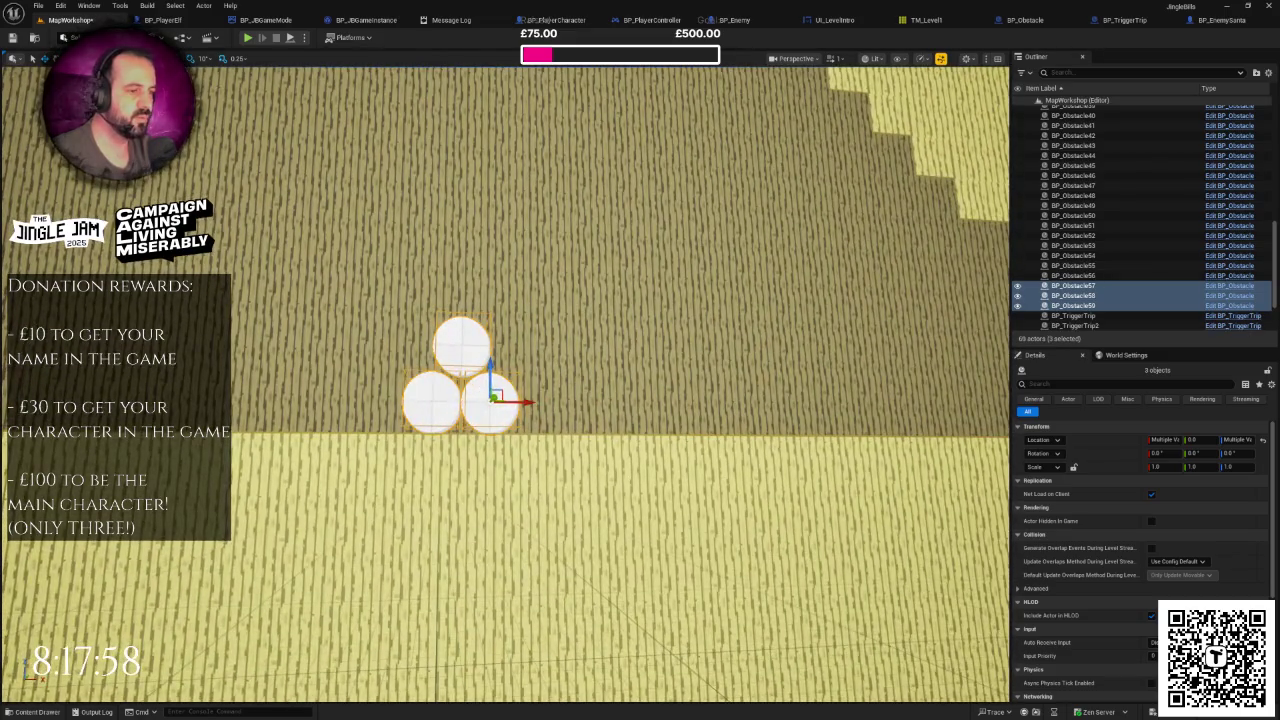
{"action": "left_click", "coordinate": [431, 400], "text": "ctrl"}
{"action": "left_click_drag", "start_coordinate": [503, 345], "coordinate": [504, 345]}
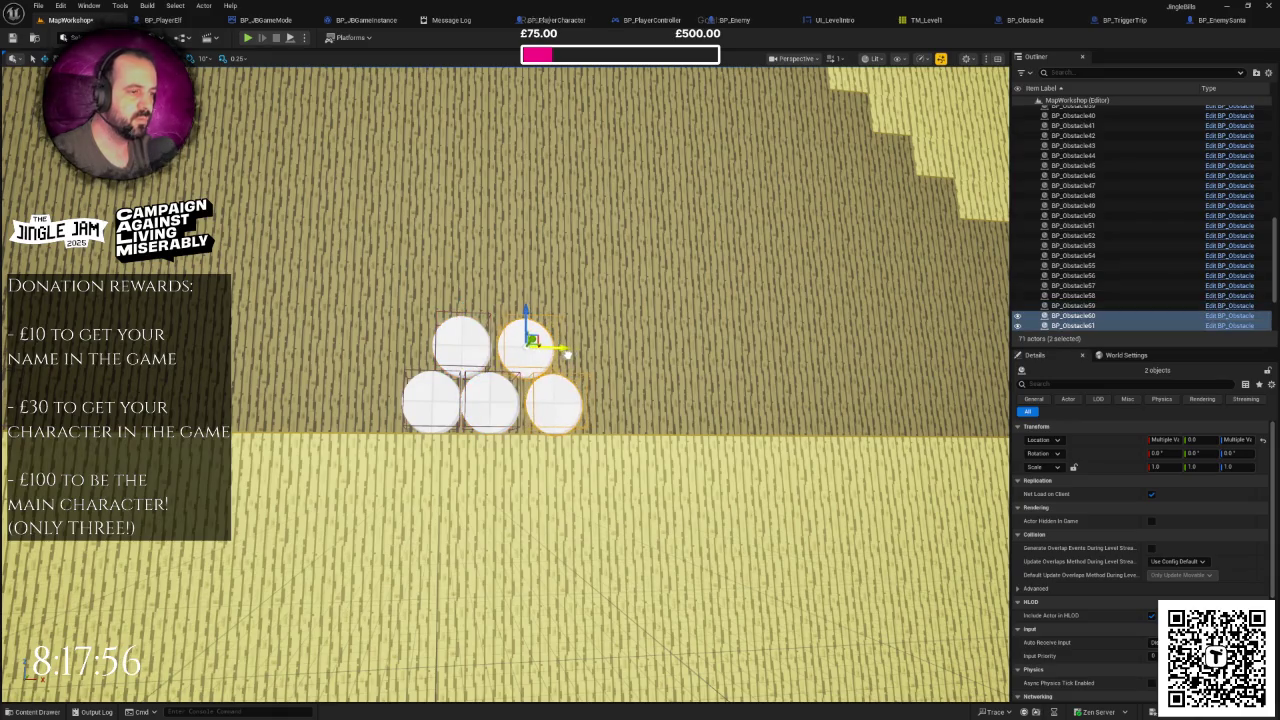
{"action": "left_click", "coordinate": [500, 386]}
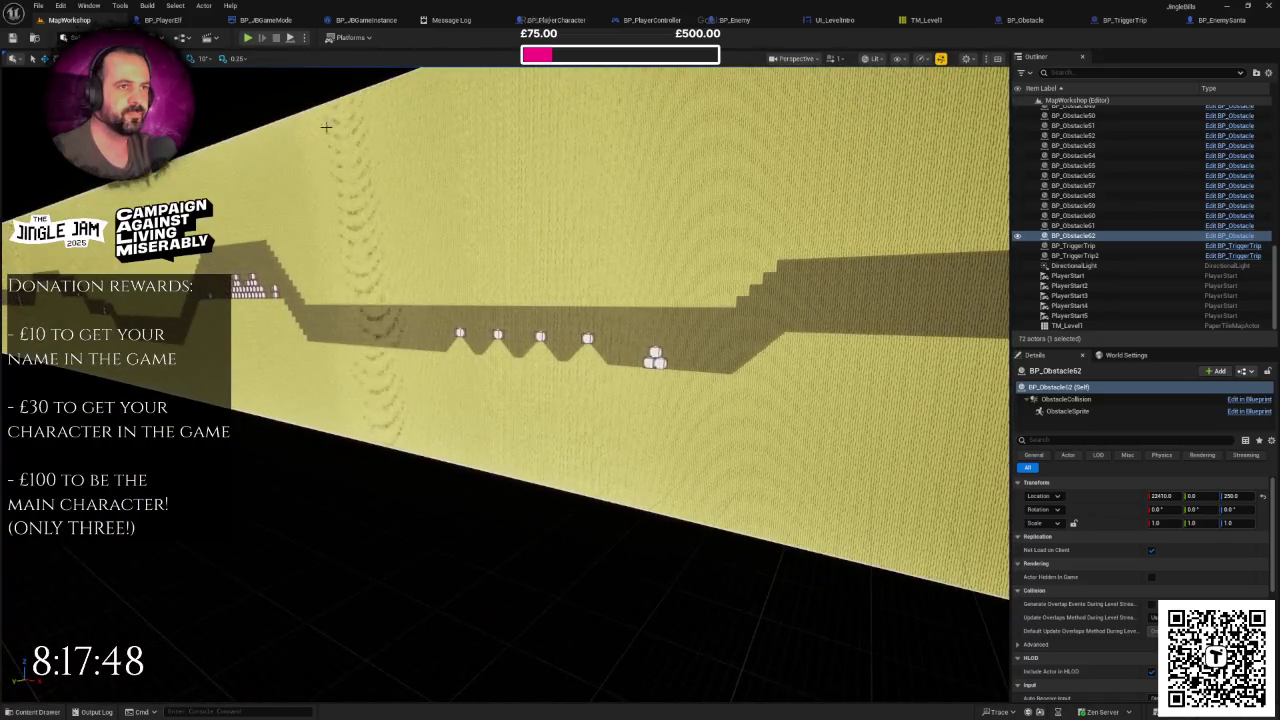
{"action": "left_click", "coordinate": [248, 38]}
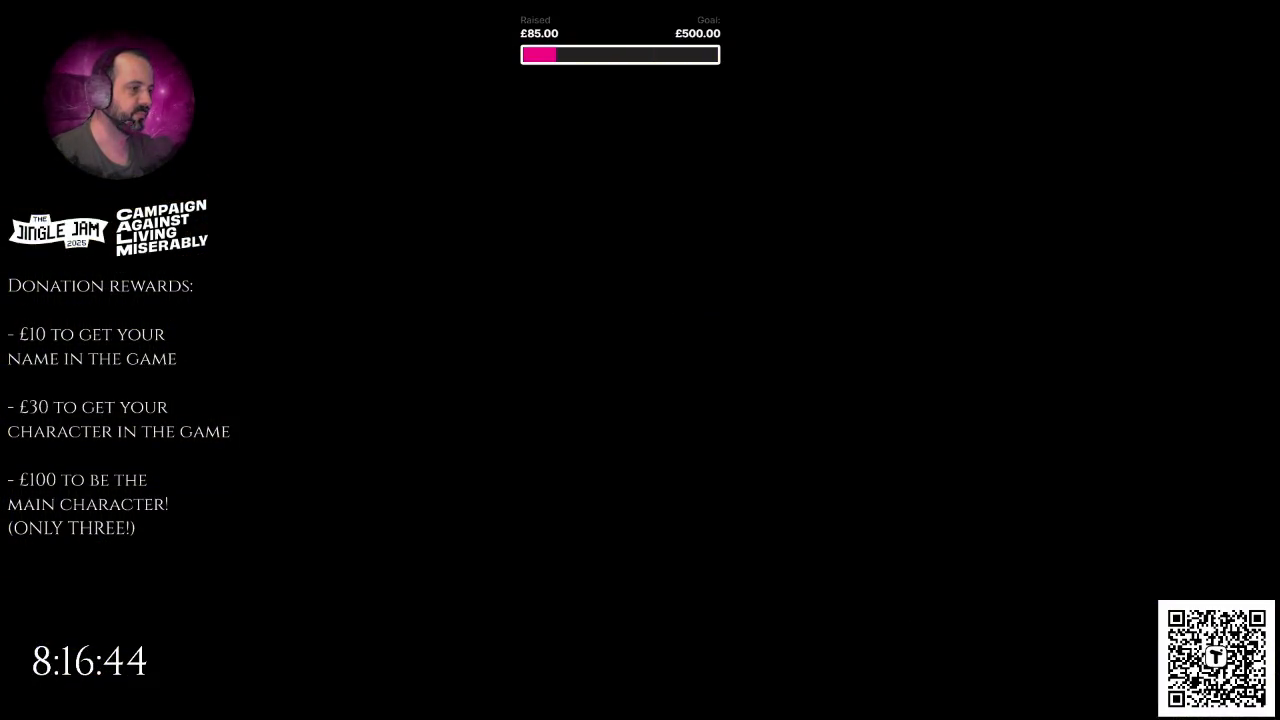
Step: Stop the play-test and review the two Accessed None MultiCameraRef errors from BP_JDGameMode
{"action": "key", "text": "Escape"}
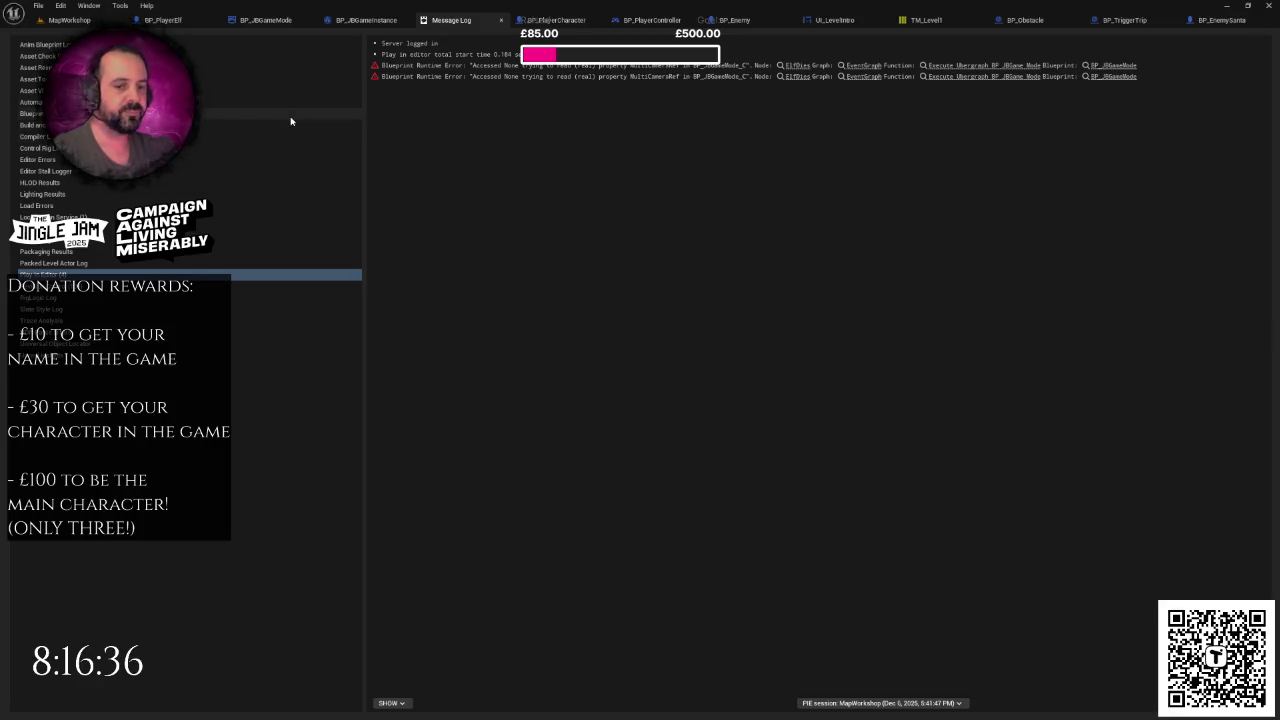
Step: Return to the MapWorkshop level and launch the game fullscreen to reach the three-controller join screen
{"action": "left_click", "coordinate": [100, 22]}
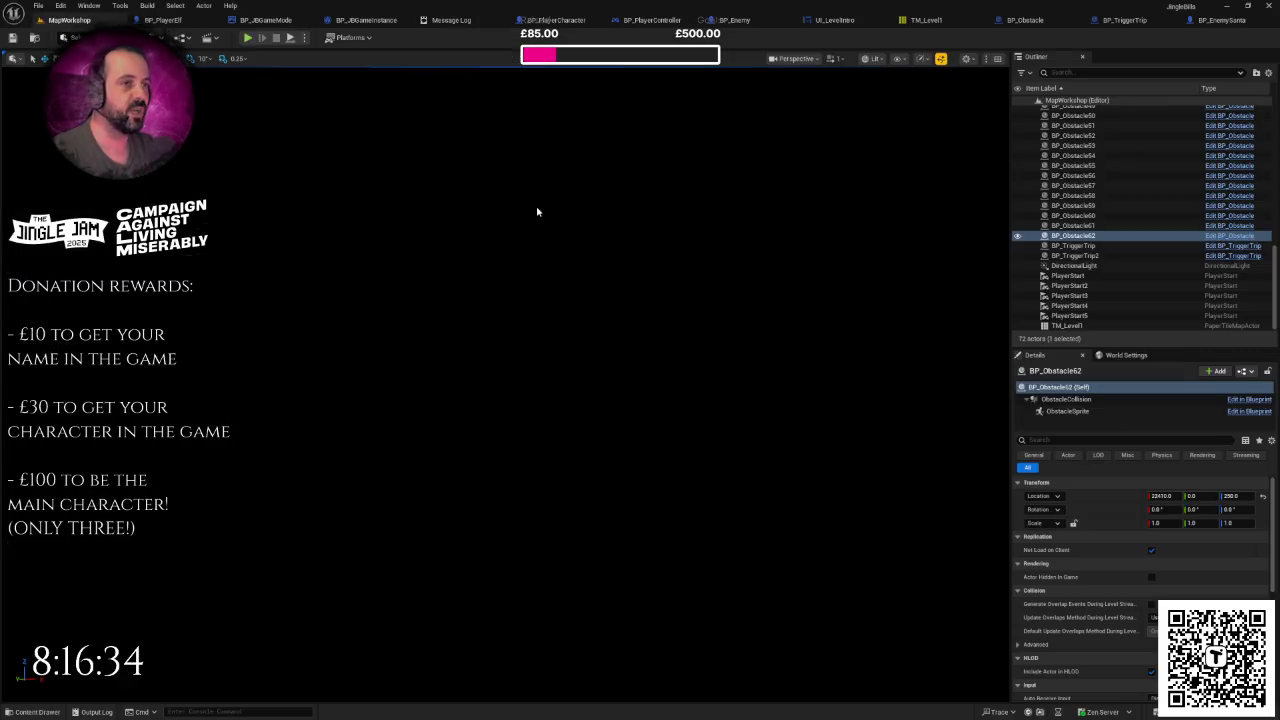
{"action": "mouse_move", "coordinate": [541, 230]}
{"action": "left_mouse_down"}
{"action": "mouse_move", "coordinate": [562, 270]}
{"action": "mouse_move", "coordinate": [558, 243]}
{"action": "left_mouse_up"}
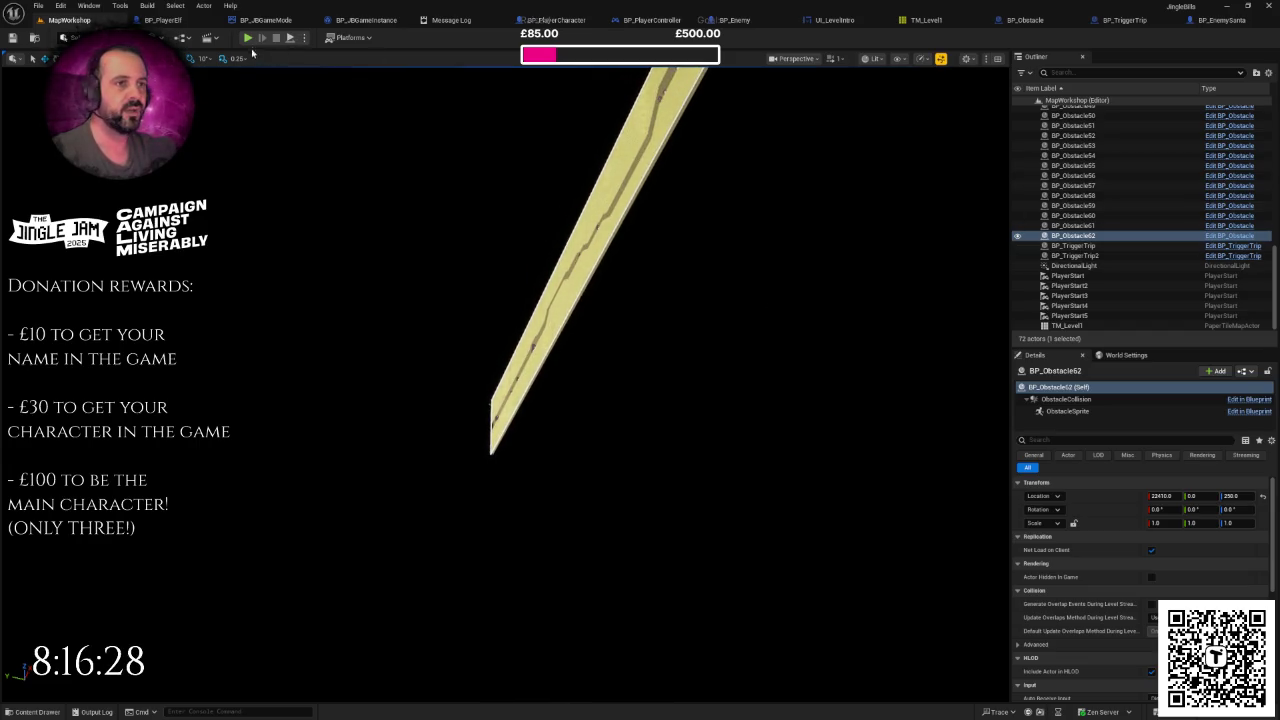
{"action": "key", "text": "alt+p"}
{"action": "key", "text": "F11"}
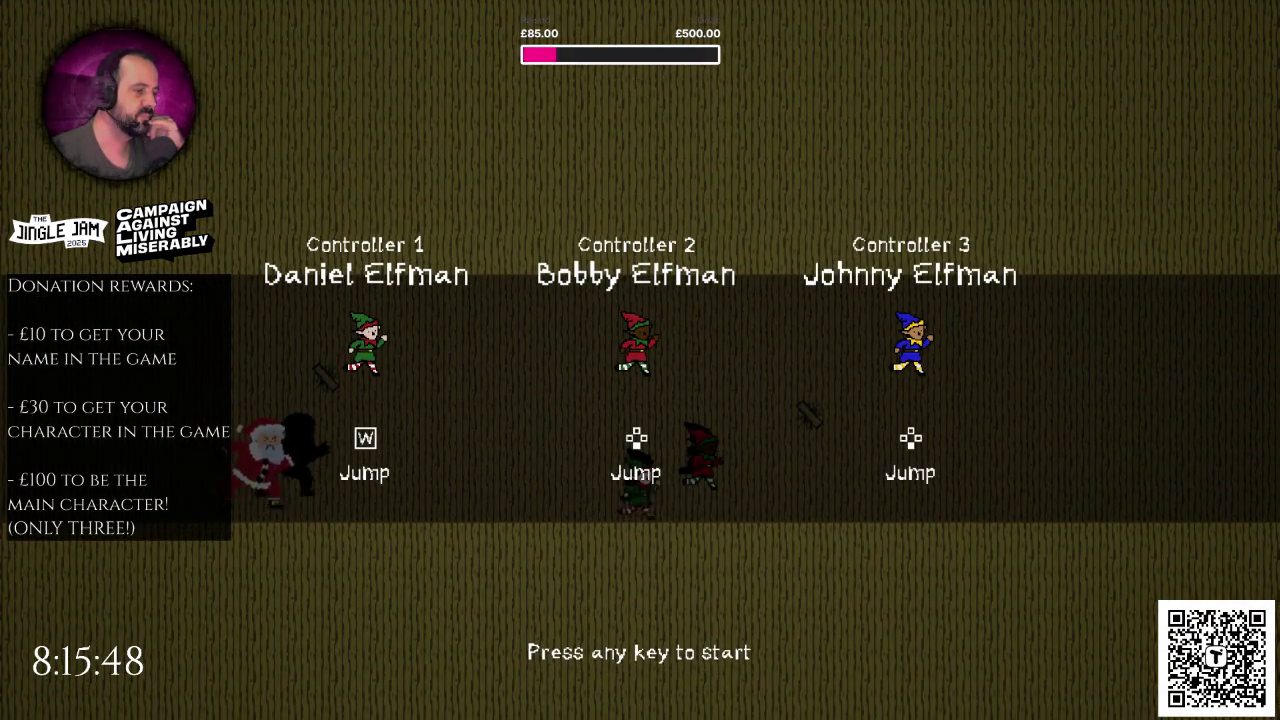
Step: Stop the game, enable Cast Shadow on the TM_Level1 tilemap, clear the Outliner filter and play-test again
{"action": "key", "text": "Escape"}
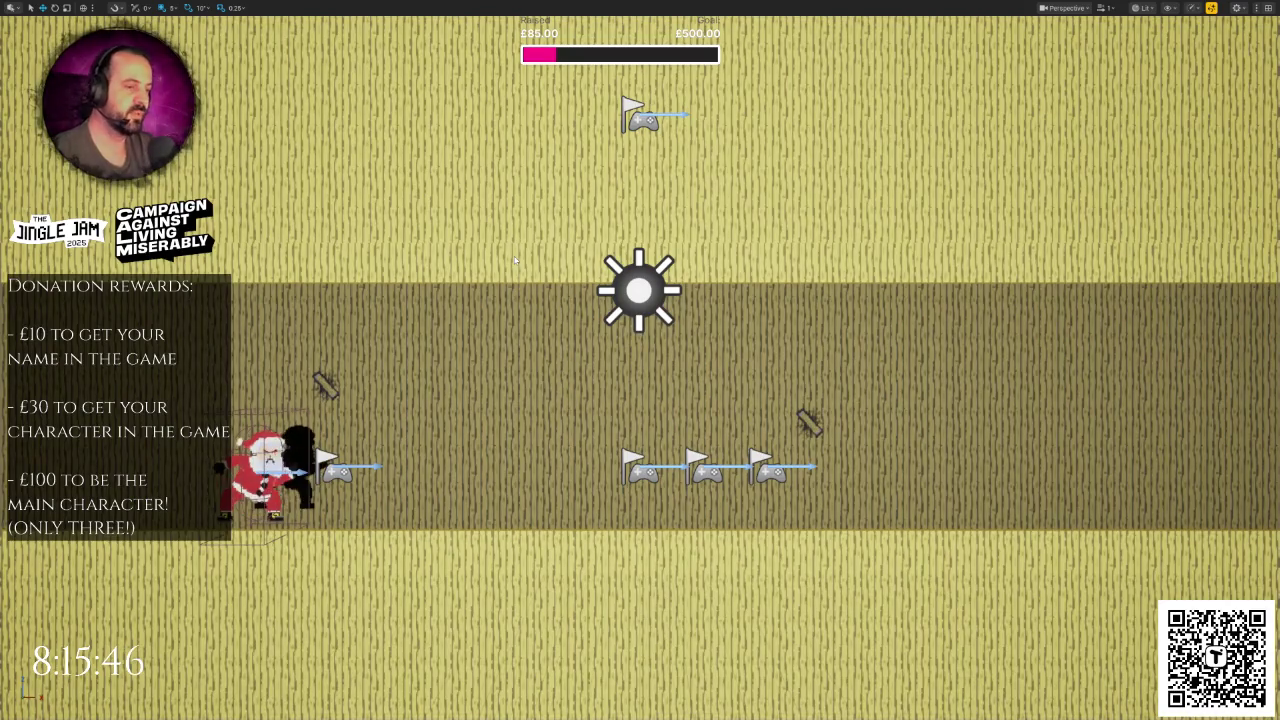
{"action": "scroll", "coordinate": [789, 283], "scroll_direction": "down", "scroll_amount": 3}
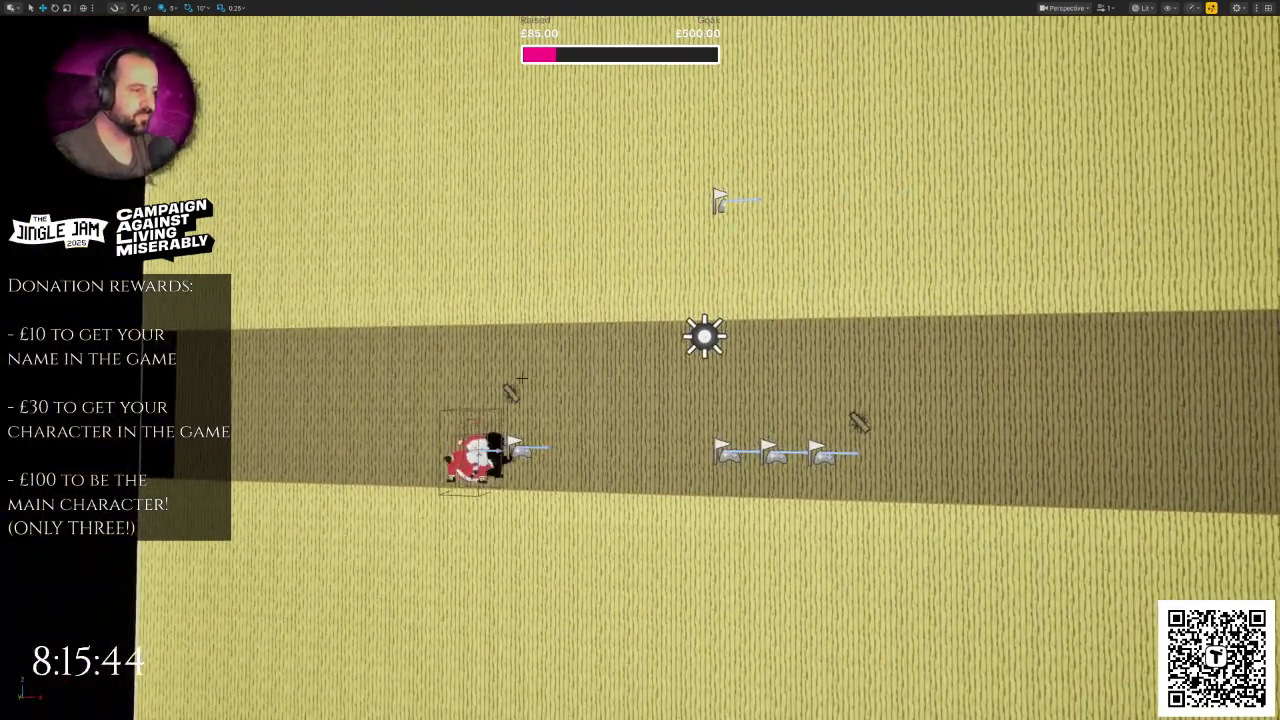
{"action": "key", "text": "F11"}
{"action": "left_click", "coordinate": [1066, 325]}
{"action": "left_click", "coordinate": [1066, 75]}
{"action": "type", "text": "cast"}
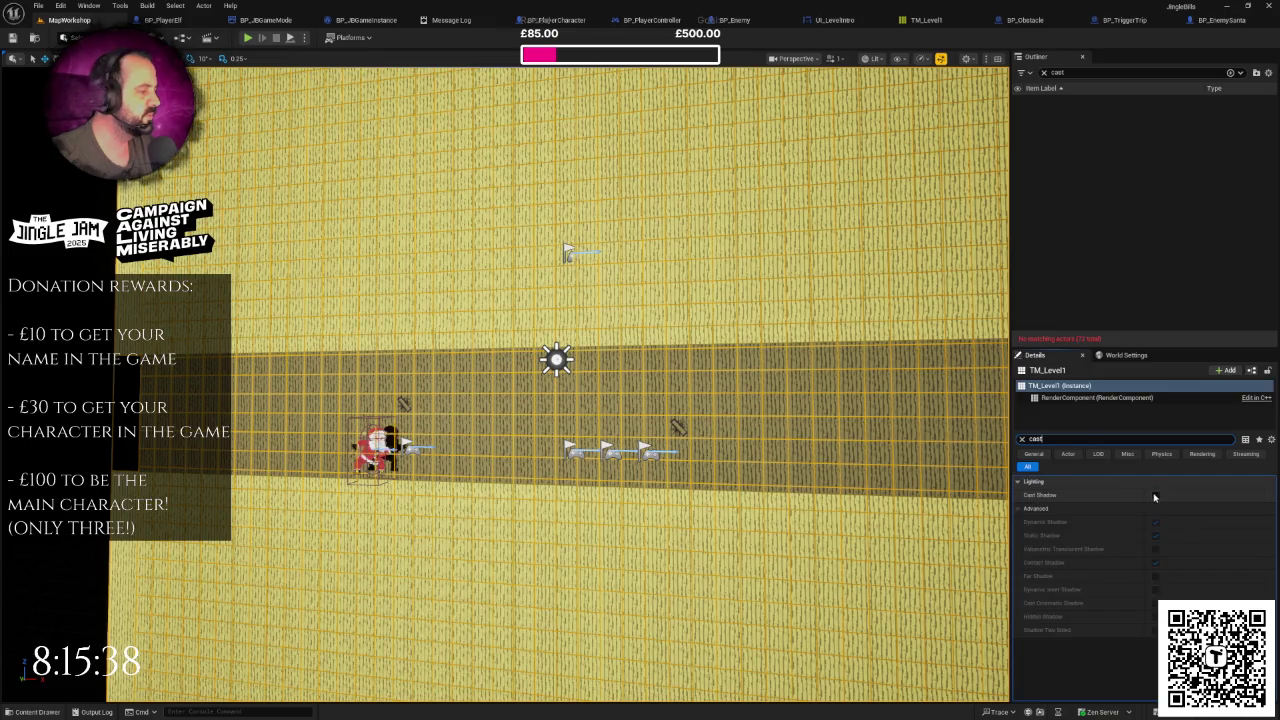
{"action": "left_click", "coordinate": [1155, 496]}
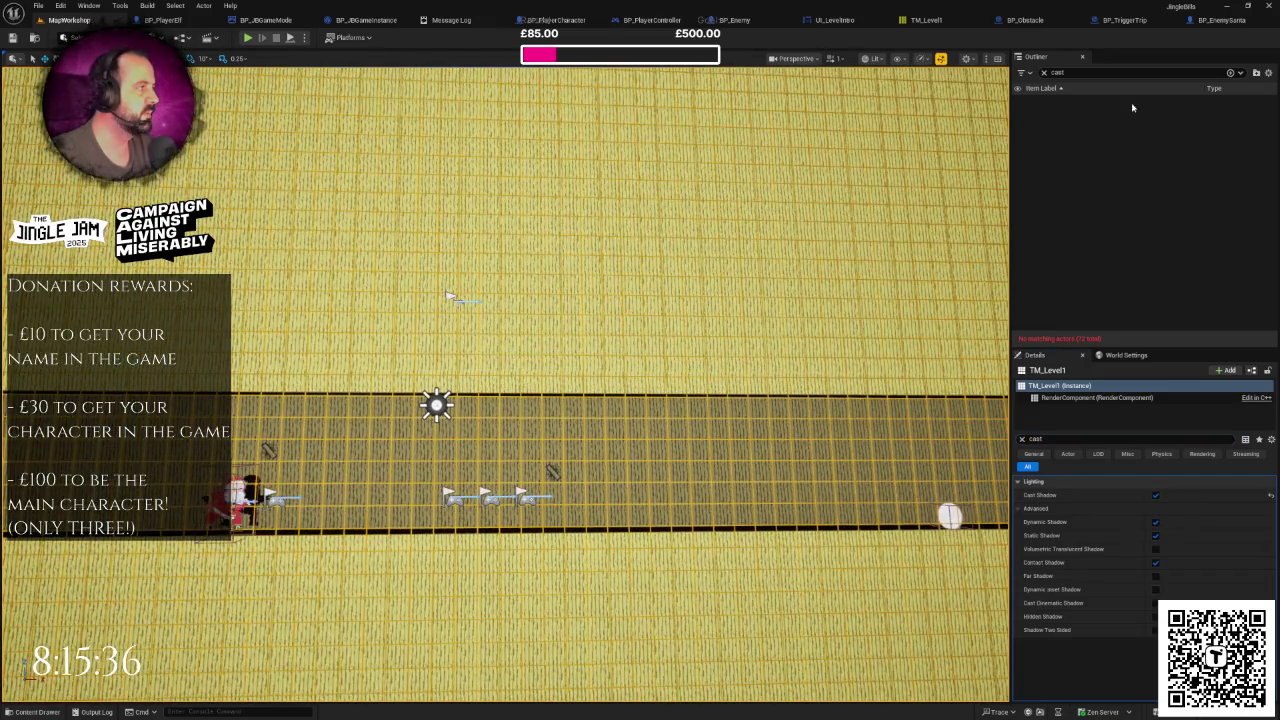
{"action": "left_click", "coordinate": [1045, 74]}
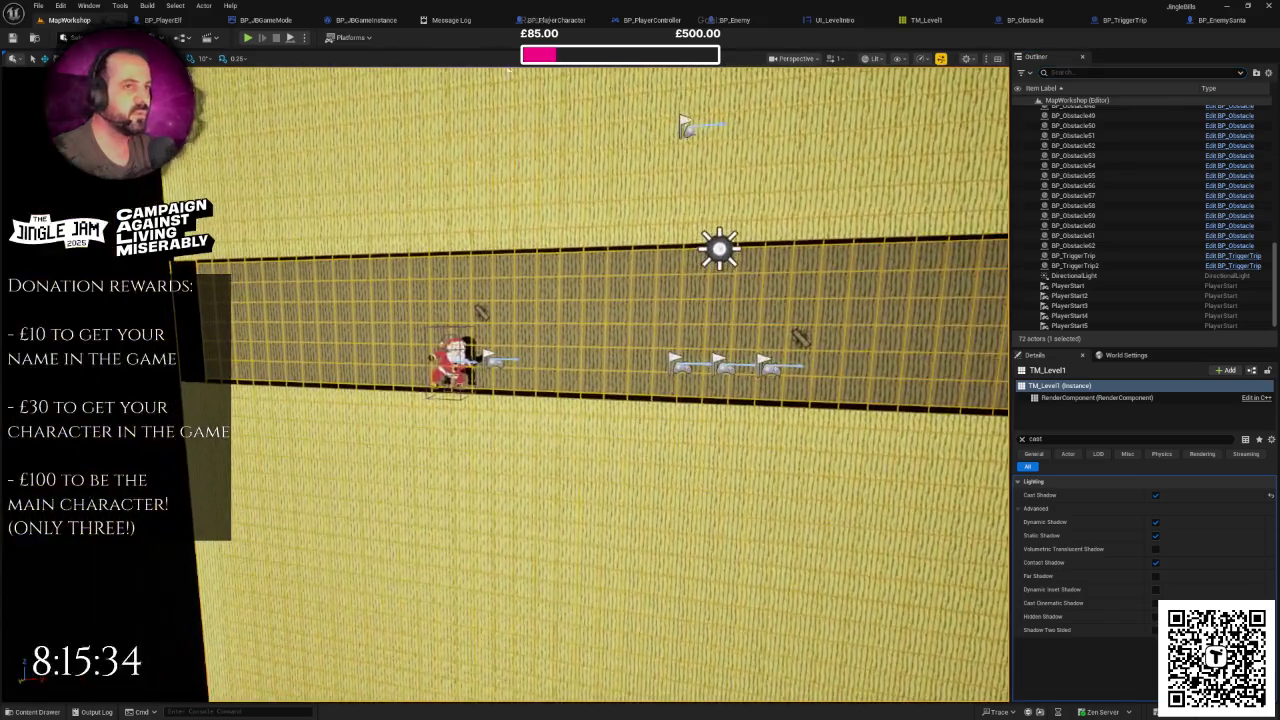
{"action": "left_click", "coordinate": [248, 38]}
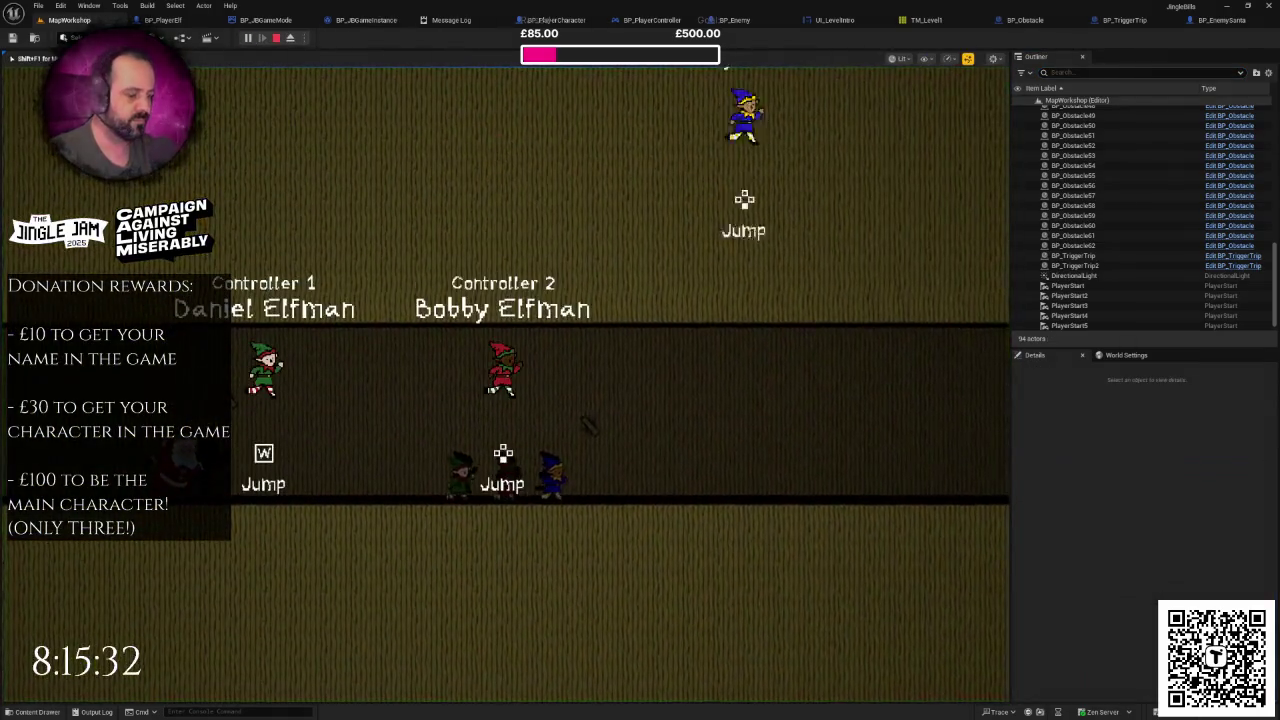
Step: Make the green elf jump twice to clear the snowballs rolling down the corridor
{"action": "key", "text": "space"}
{"action": "key", "text": "space"}
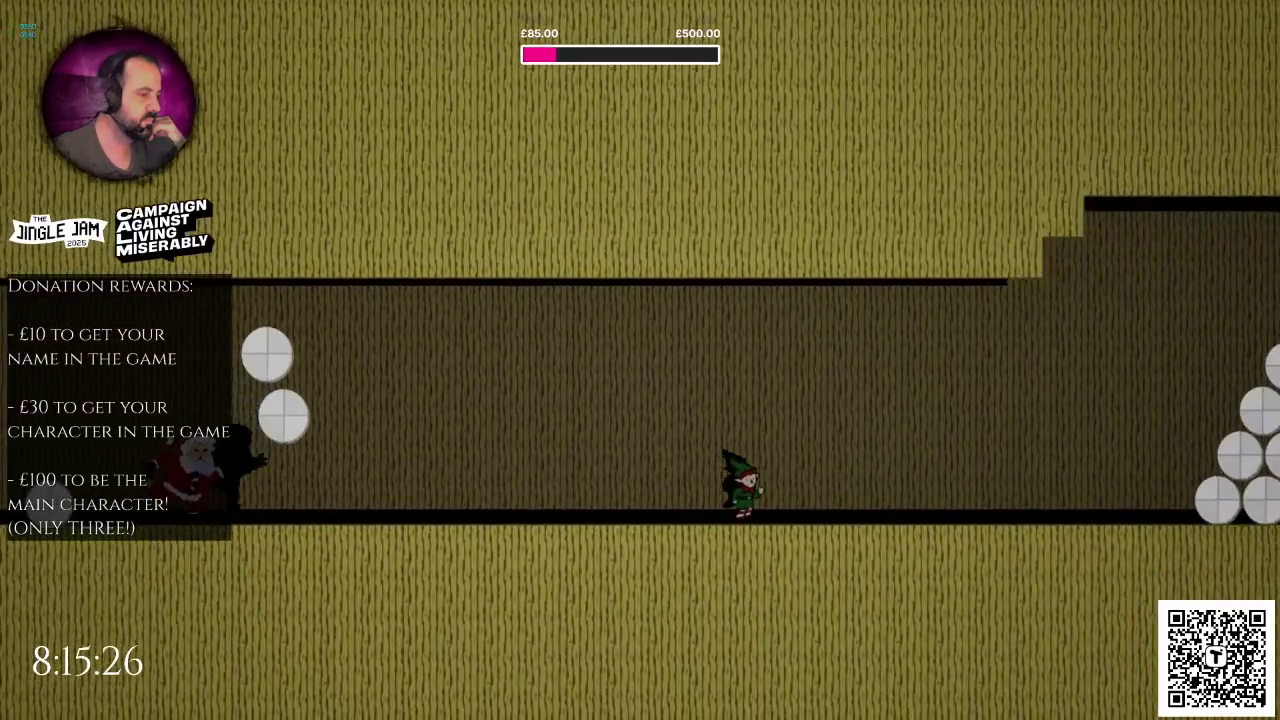
{"action": "key", "text": "space"}
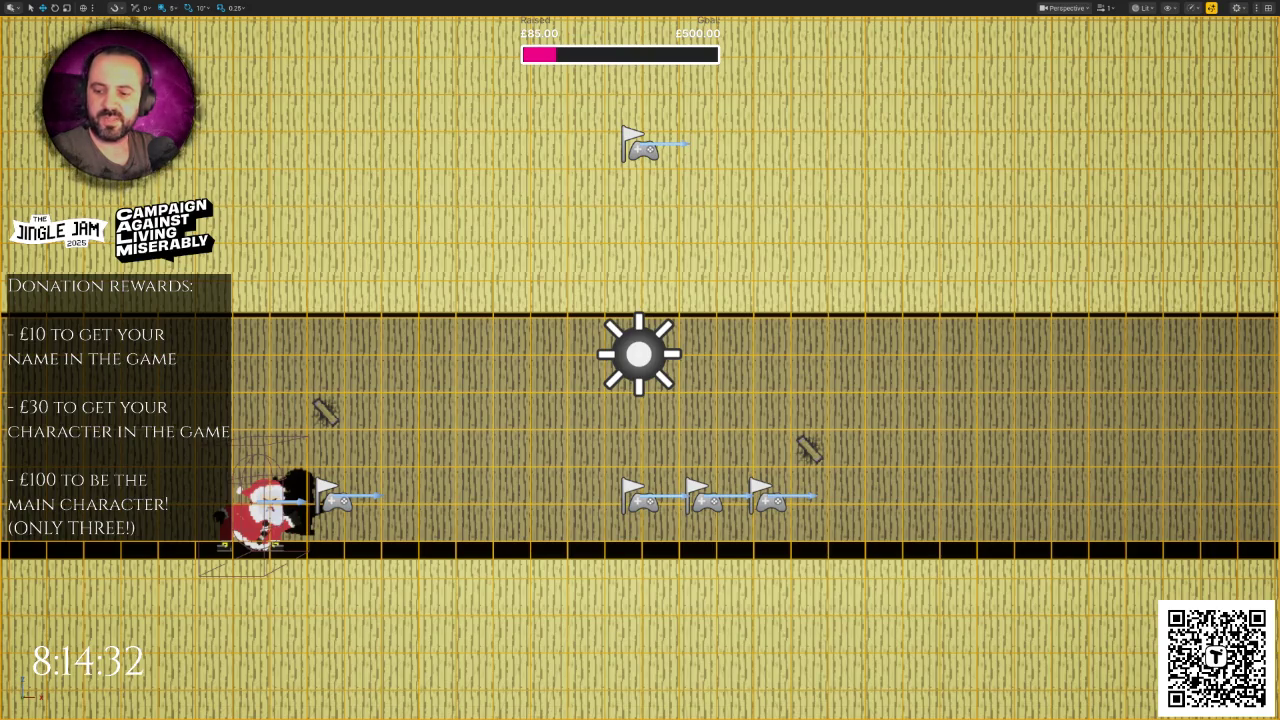
Step: Glance at the level sprite sheet in TexturePacker, then return to the Unreal level
{"action": "key", "text": "alt+Tab"}
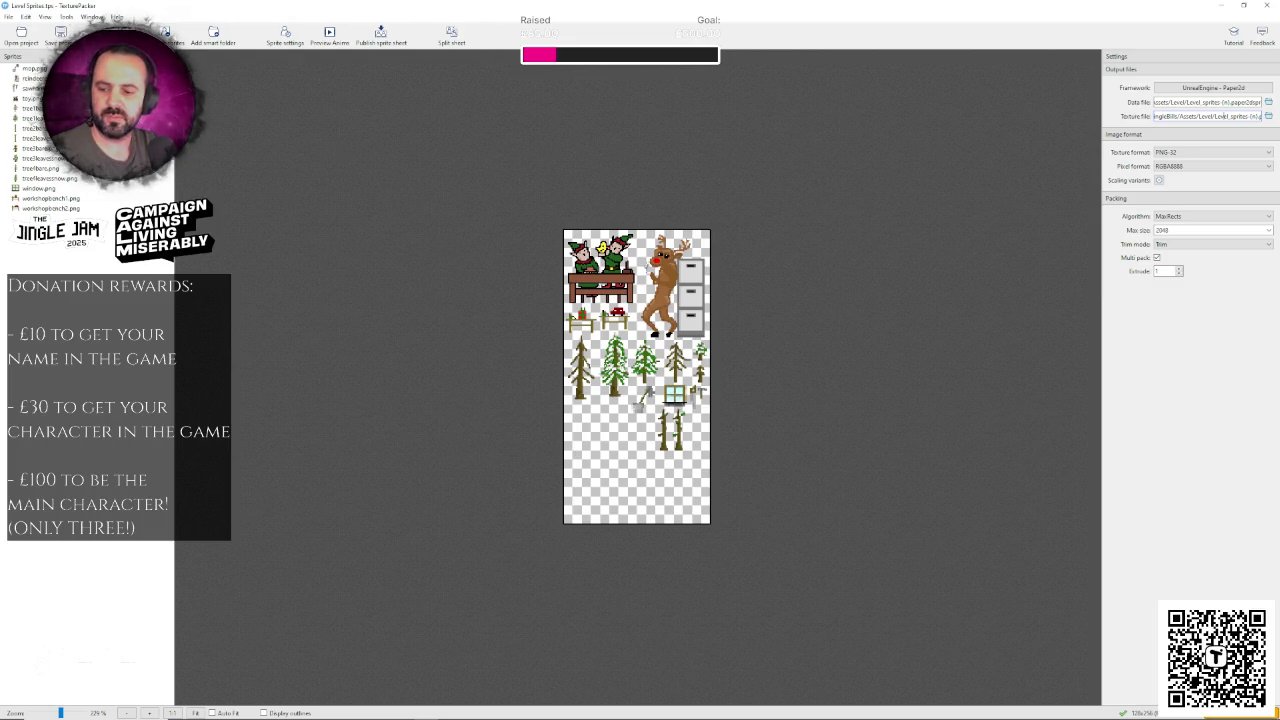
{"action": "key", "text": "alt+Tab"}
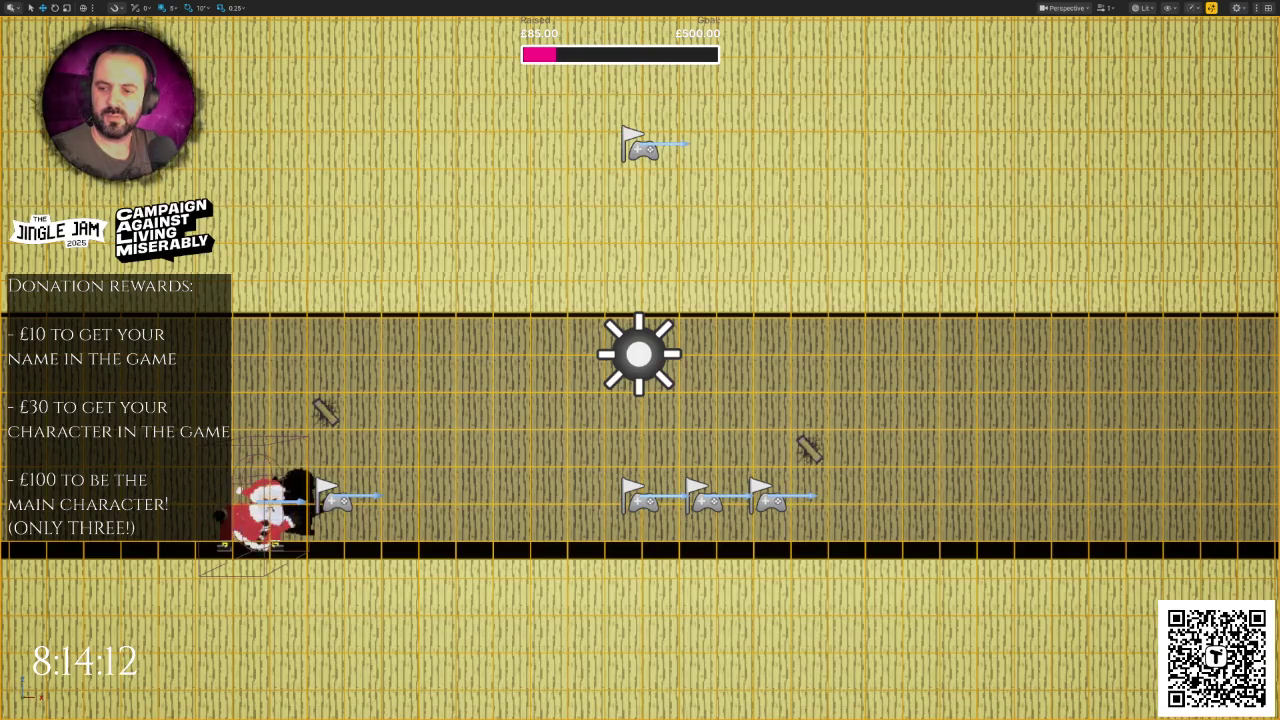
Step: Inspect a sprite on the TexturePacker level sheet and briefly bring up the Frames folder in File Explorer
{"action": "key", "text": "alt+Tab"}
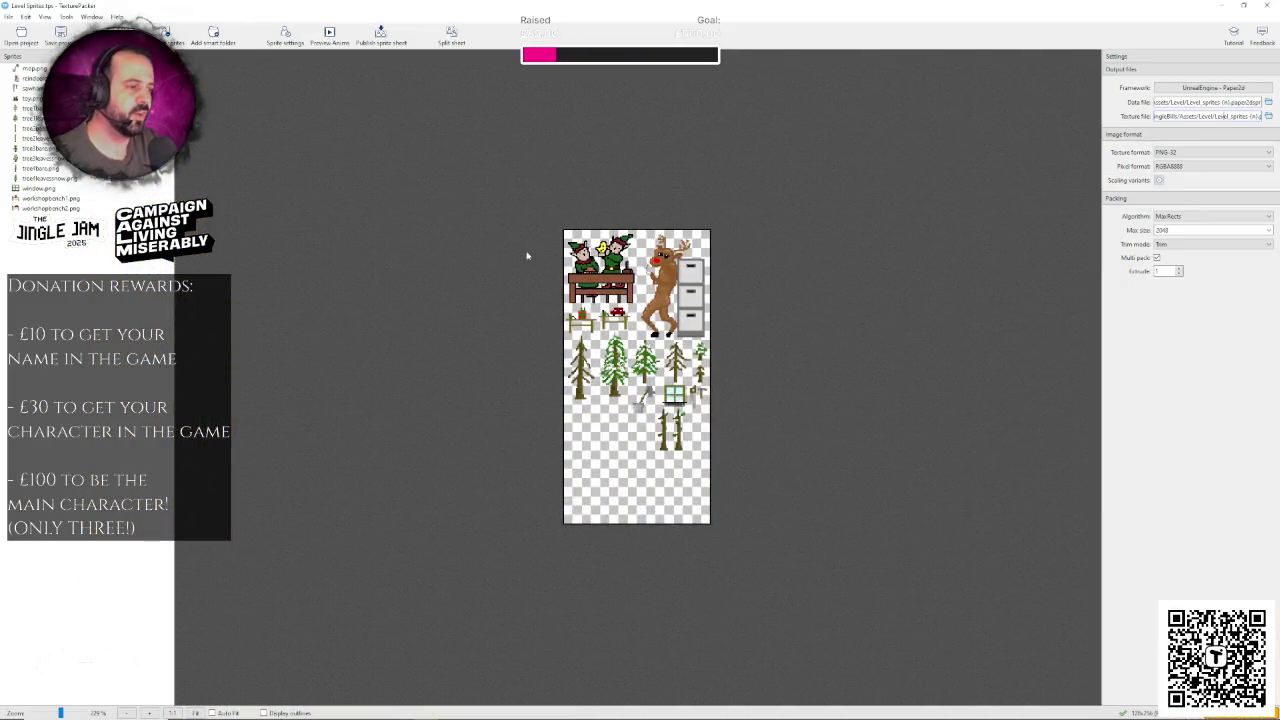
{"action": "mouse_move", "coordinate": [599, 281]}
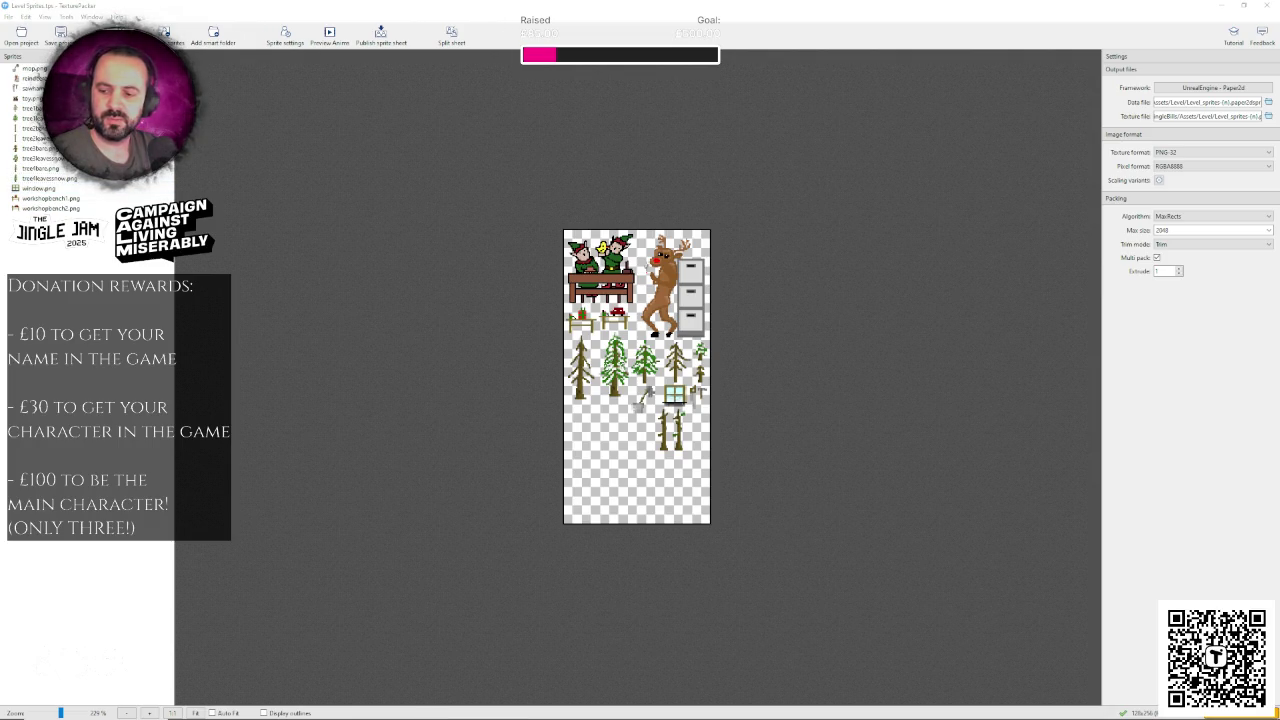
{"action": "key", "text": "alt+Tab"}
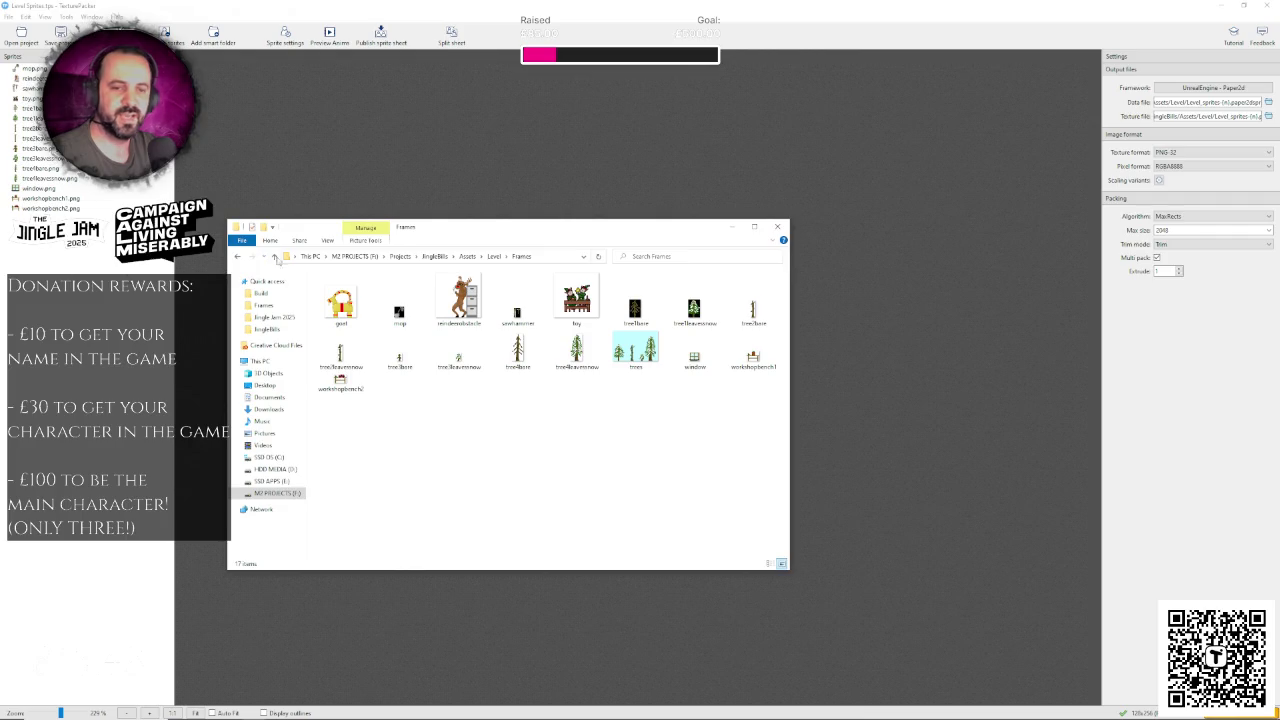
{"action": "key", "text": "alt+Tab"}
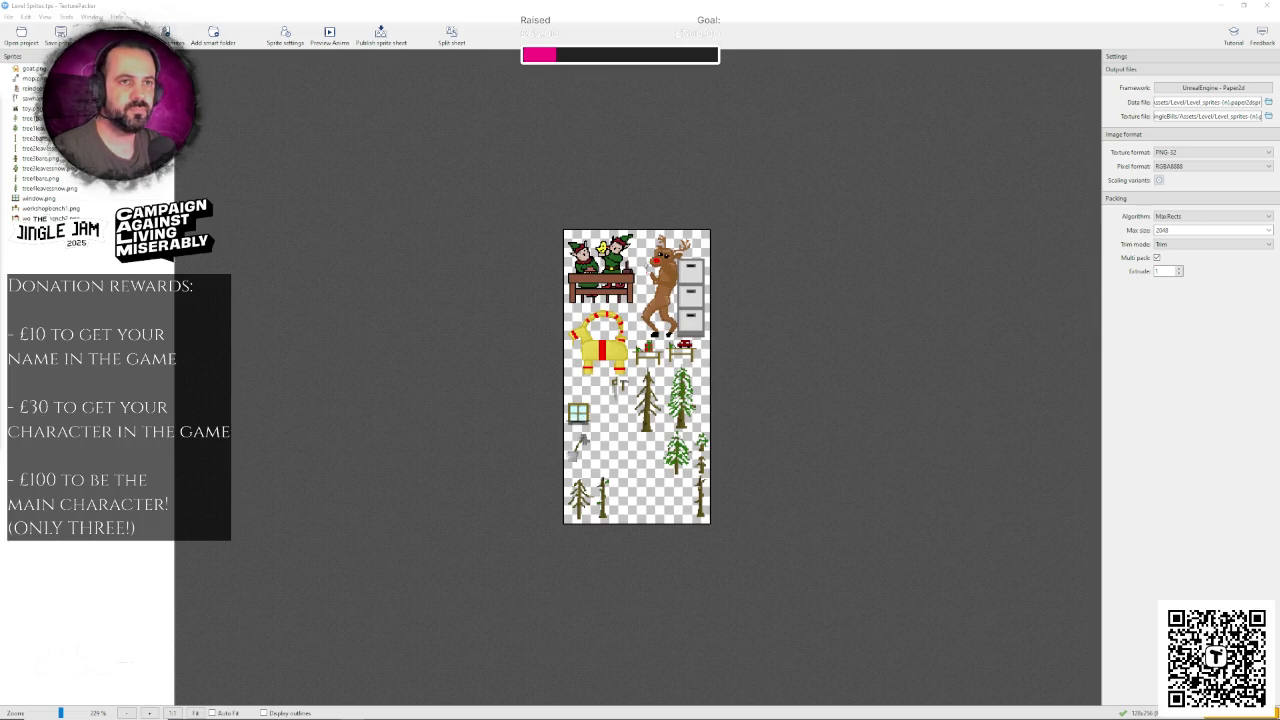
Step: Publish the updated Level_sprites-0 sprite sheet and return to Unreal Engine
{"action": "left_click", "coordinate": [381, 35]}
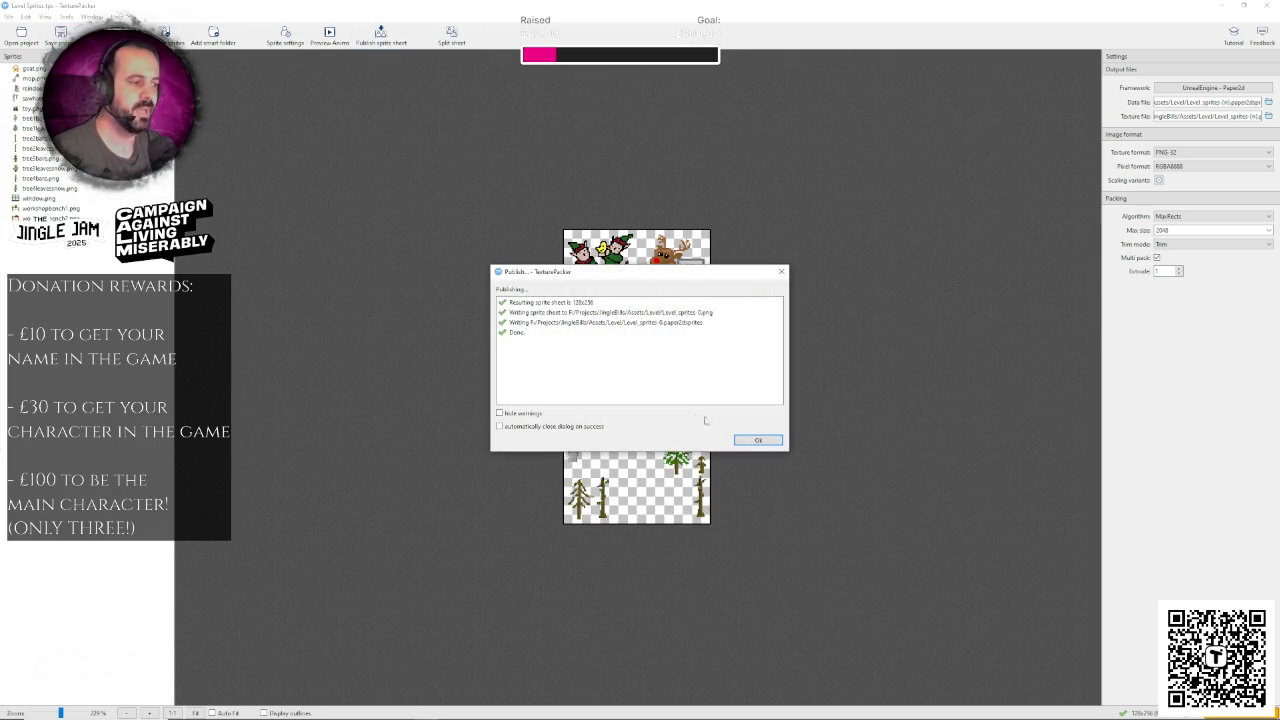
{"action": "left_click", "coordinate": [759, 441]}
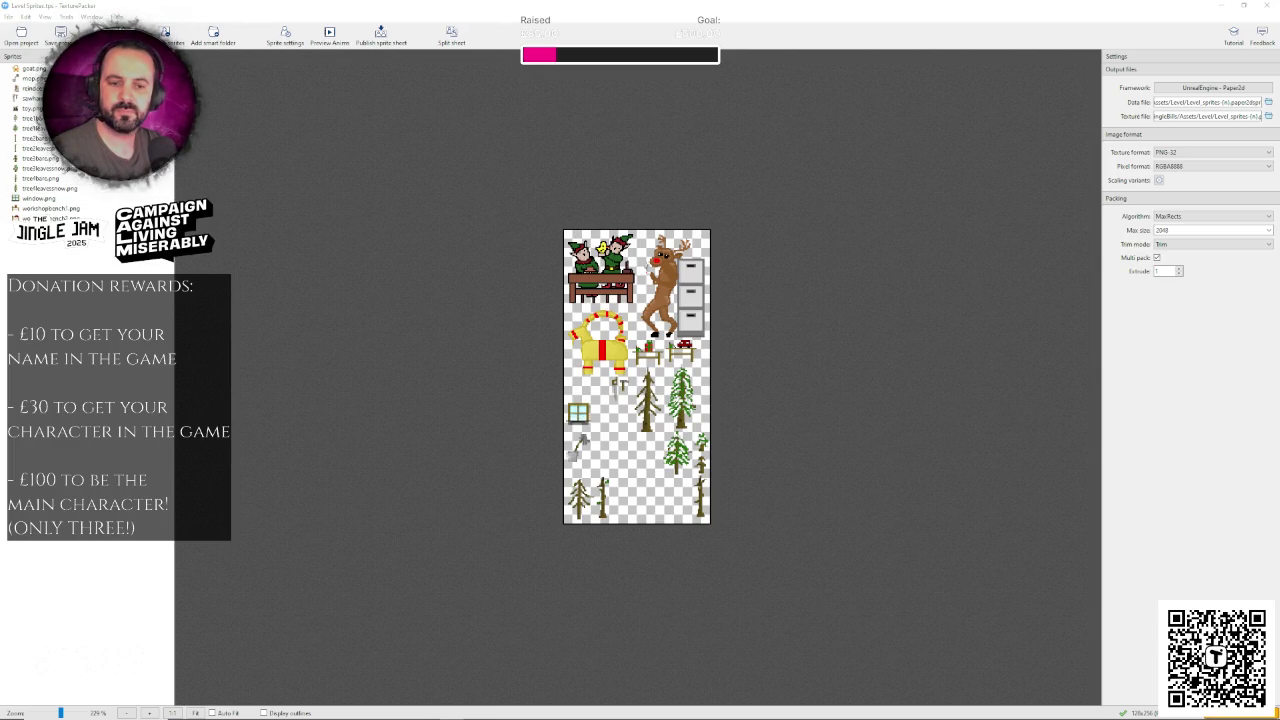
{"action": "key", "text": "alt+Tab"}
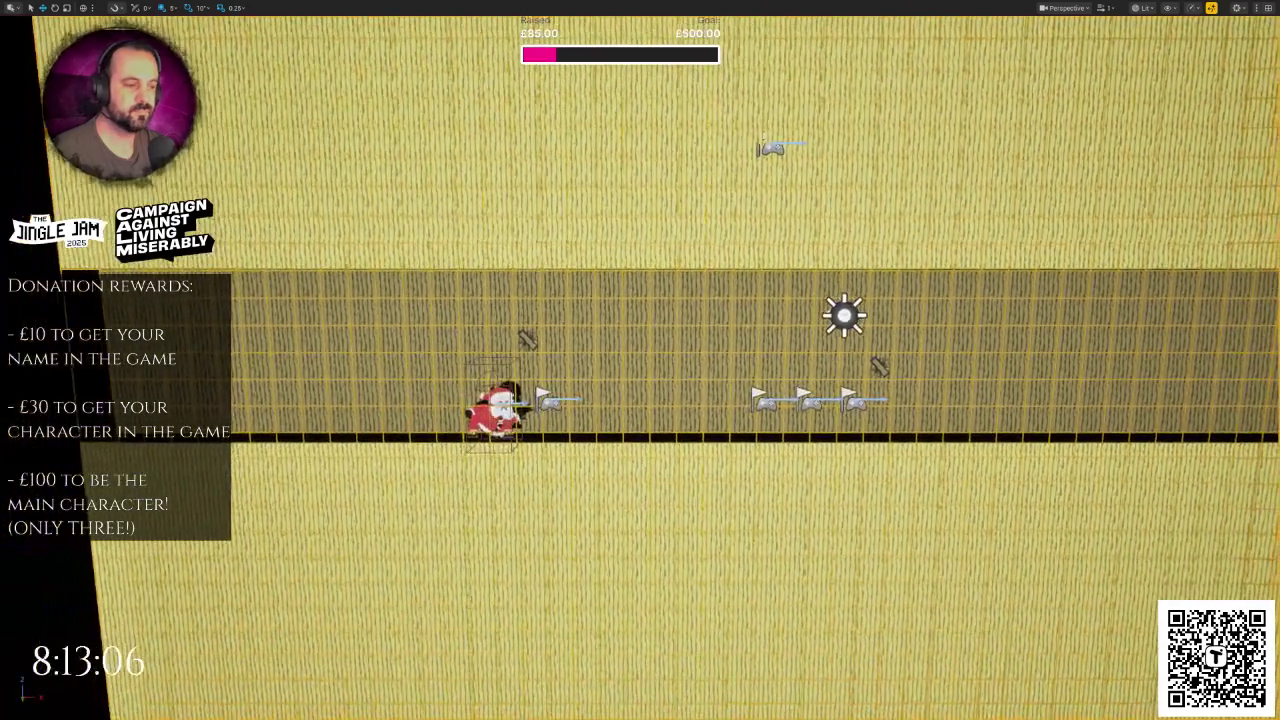
Step: Reimport Level_sprites-0 from Content/Textures/Level so the zigzag ledge uses the new texture
{"action": "key", "text": "ctrl+space"}
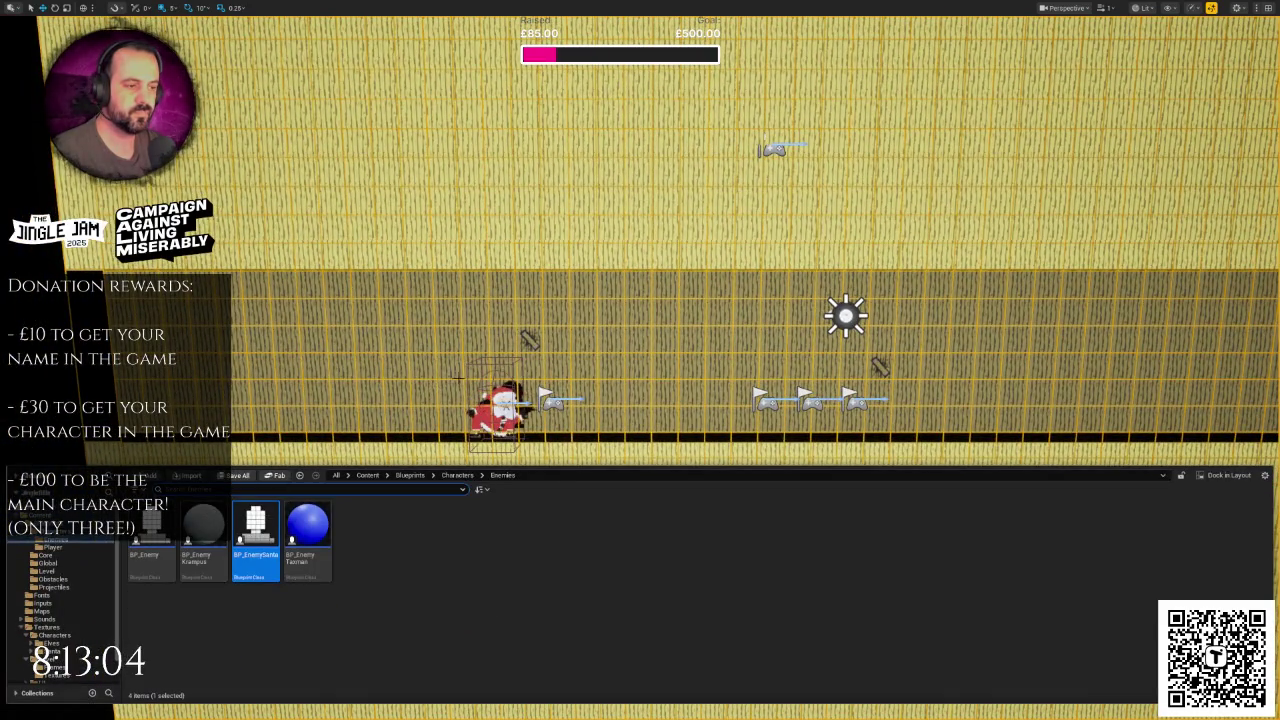
{"action": "key", "text": "ctrl+space"}
{"action": "key", "text": "F11"}
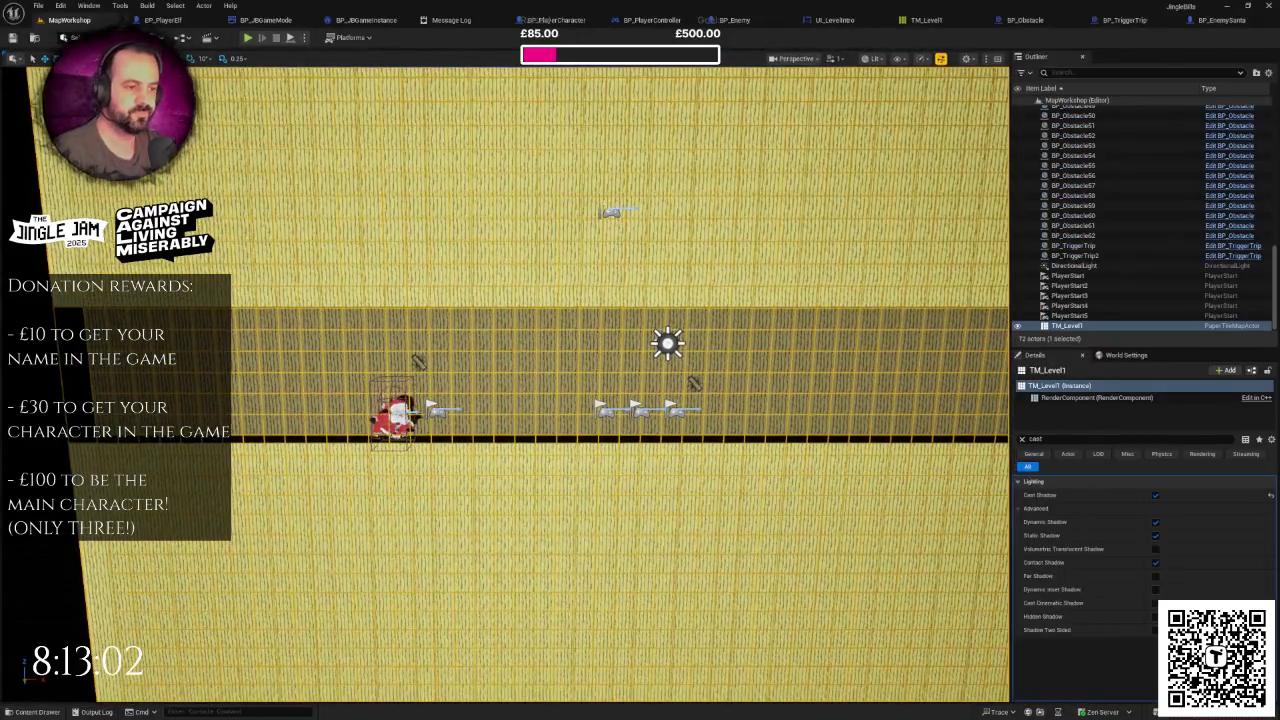
{"action": "scroll", "coordinate": [441, 413], "scroll_direction": "up", "scroll_amount": 5}
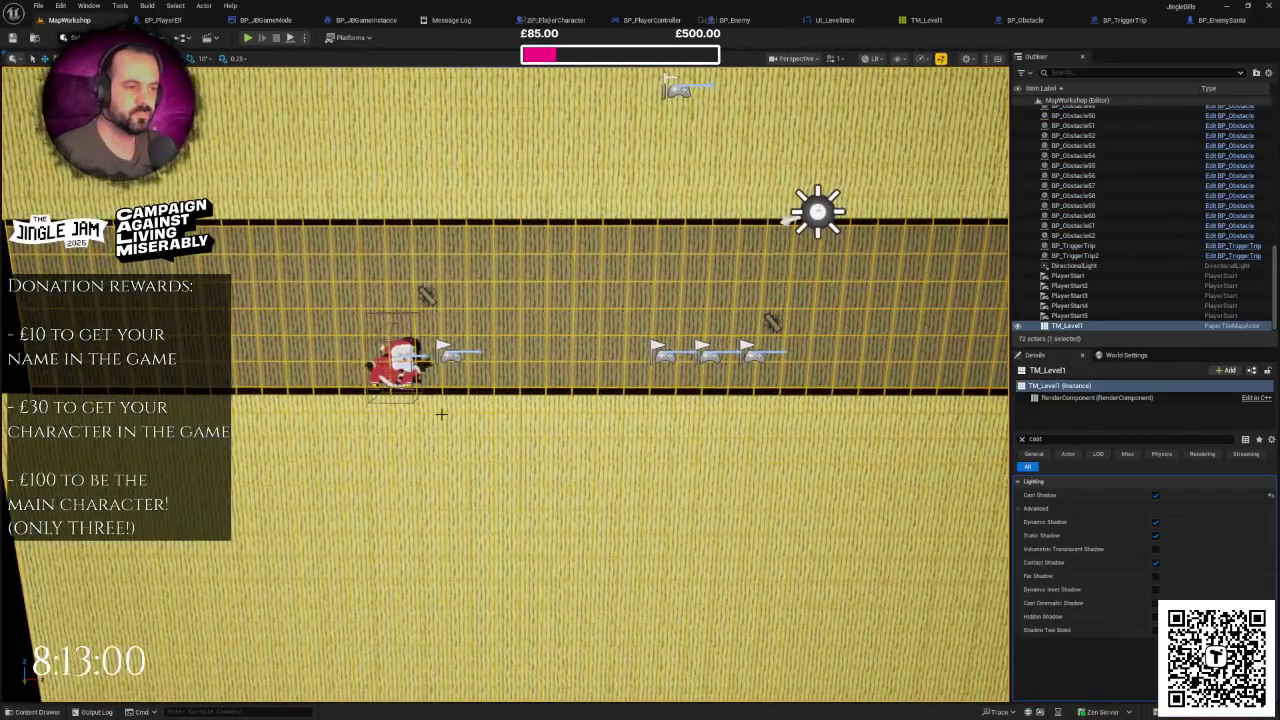
{"action": "key", "text": "ctrl+space"}
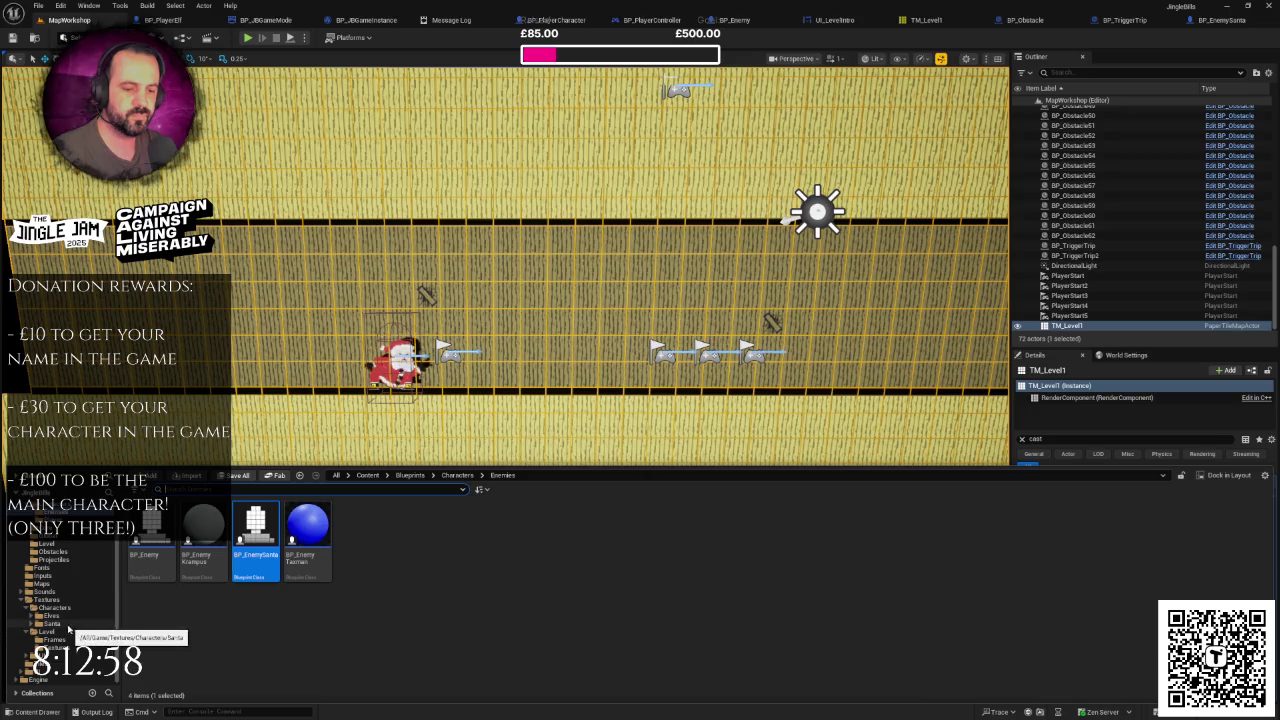
{"action": "left_click", "coordinate": [55, 632]}
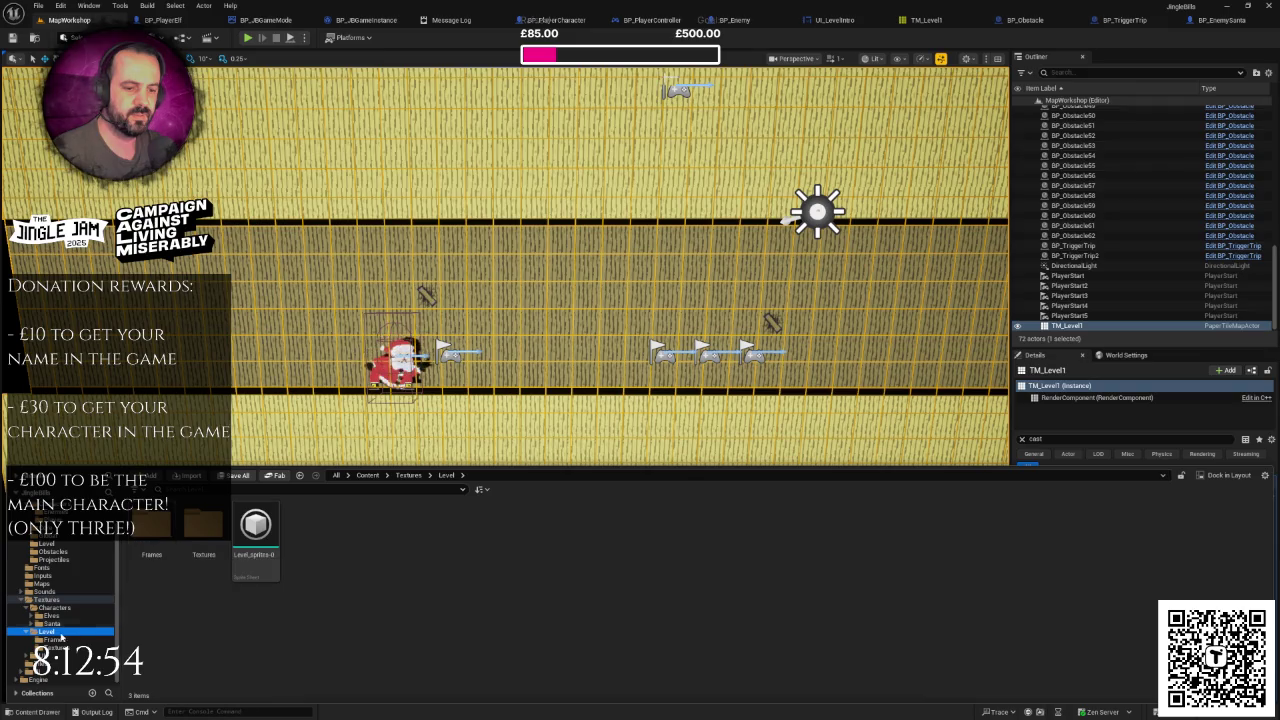
{"action": "left_click", "coordinate": [45, 663]}
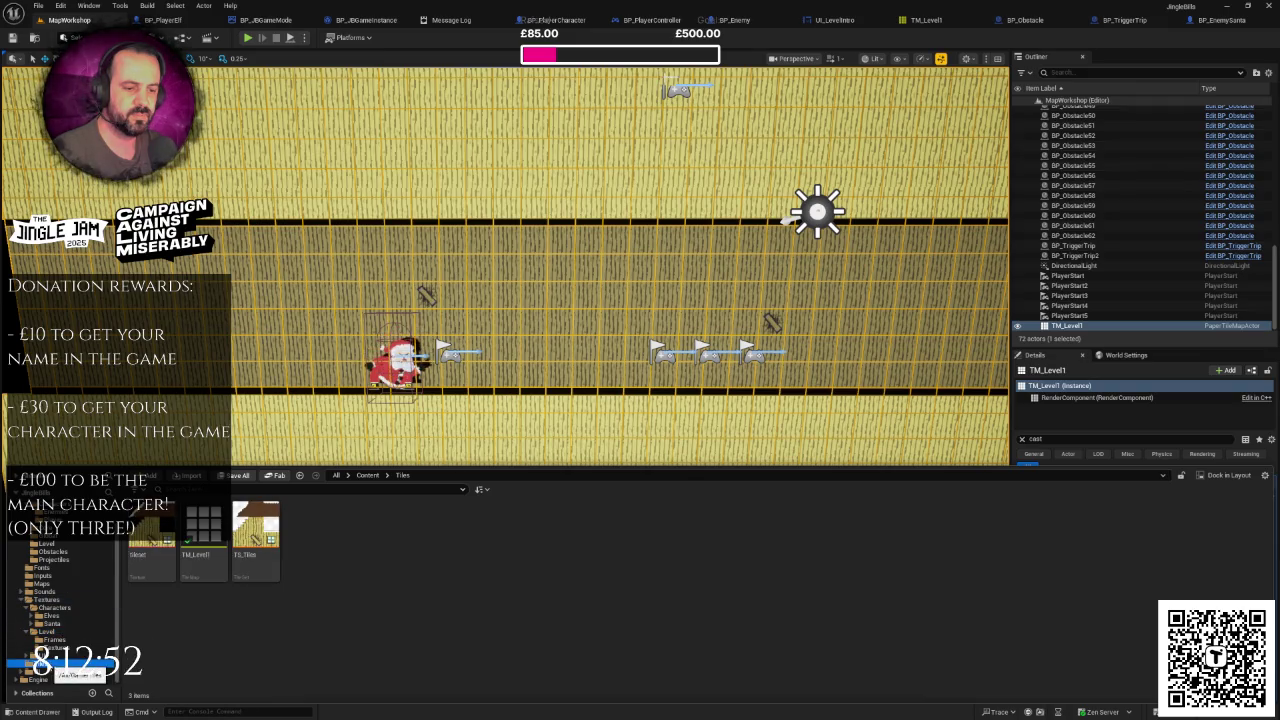
{"action": "left_click", "coordinate": [50, 647]}
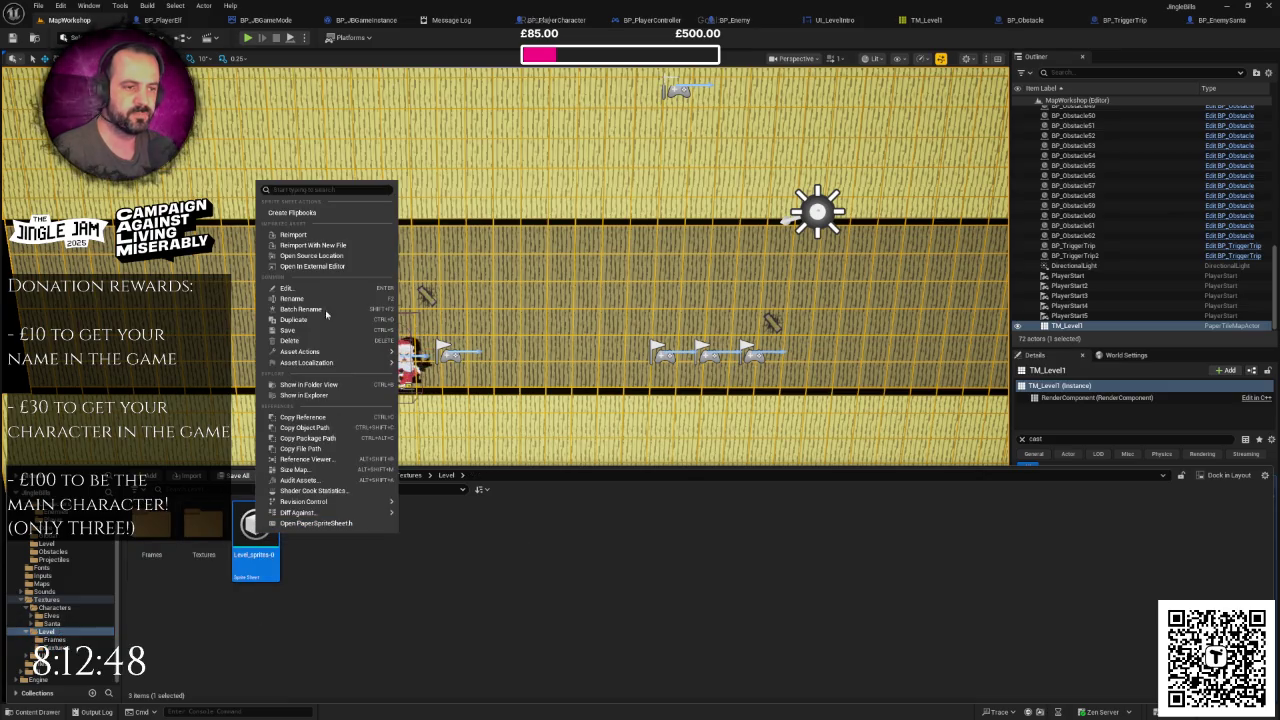
{"action": "left_click", "coordinate": [337, 236]}
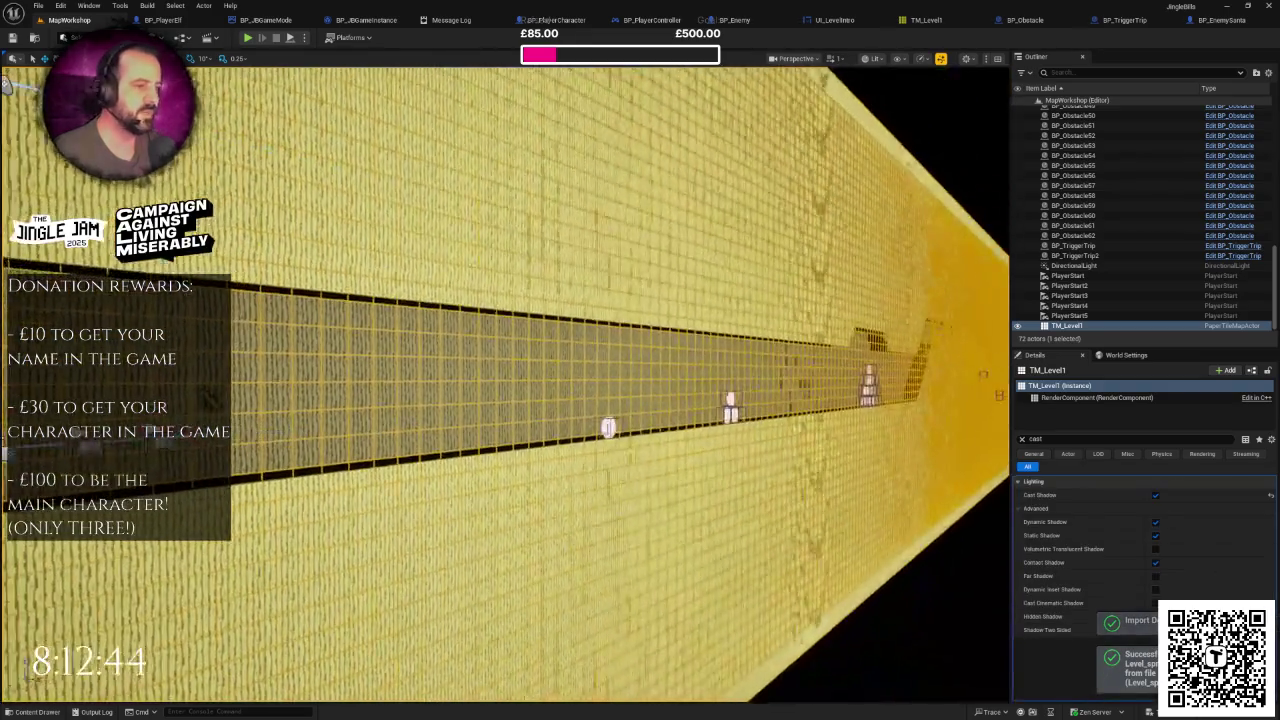
{"action": "left_click_drag", "start_coordinate": [577, 366], "coordinate": [577, 366]}
Step: Delete the leftmost snowball obstacle from the corridor
{"action": "left_click_drag", "start_coordinate": [398, 376], "coordinate": [398, 376]}
{"action": "left_click", "coordinate": [379, 367]}
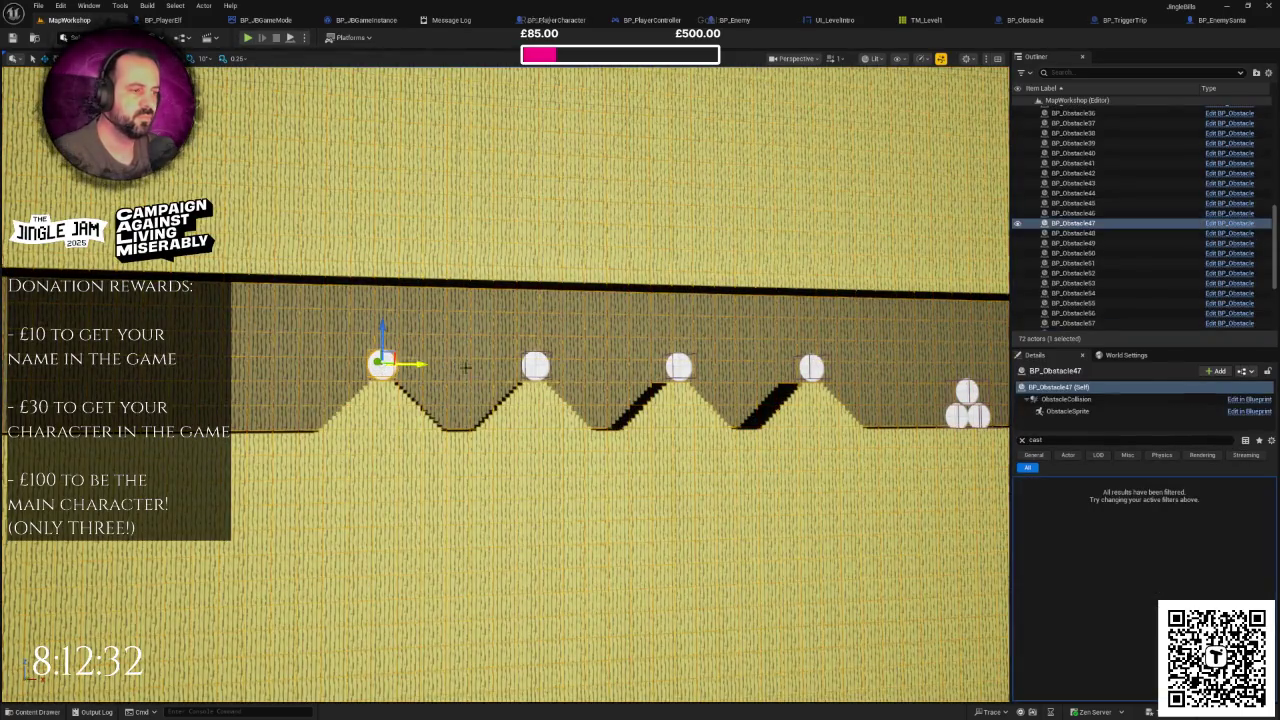
{"action": "key", "text": "Delete"}
Step: Duplicate snowball BP_Obstacle49 and drop the copy down into the left valley
{"action": "left_click", "coordinate": [680, 369]}
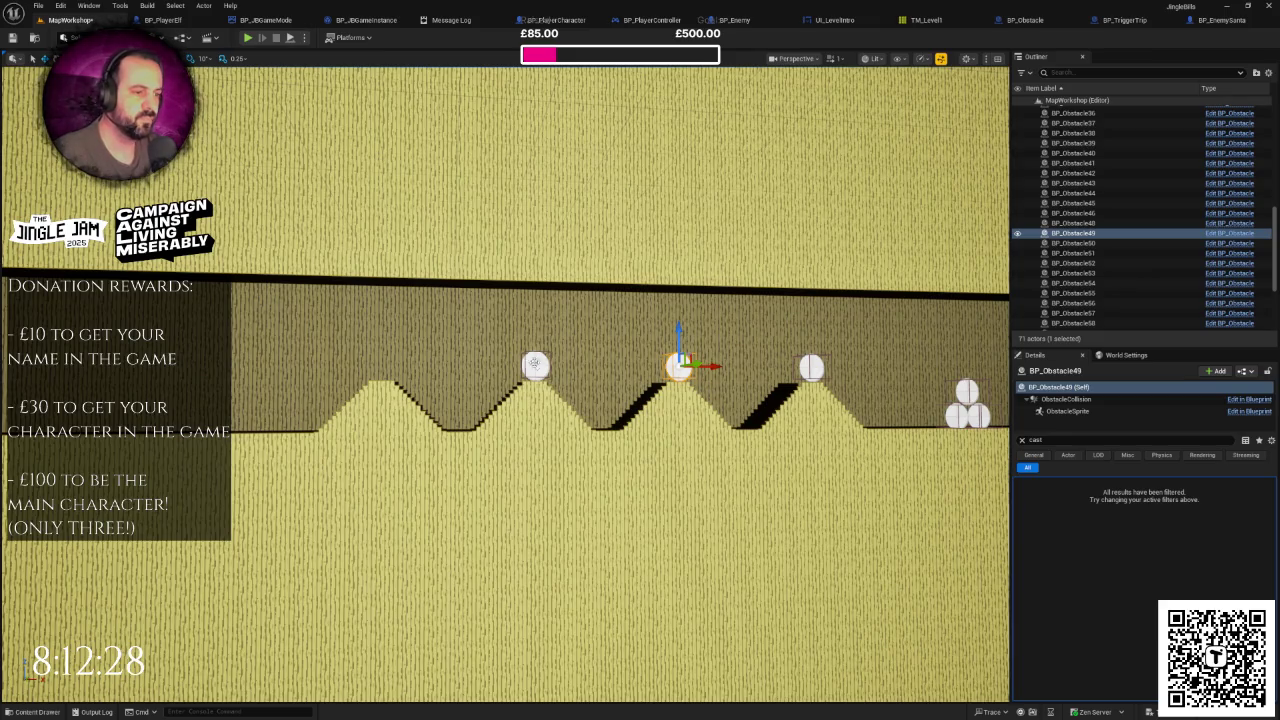
{"action": "left_click", "coordinate": [538, 362]}
{"action": "scroll", "coordinate": [540, 362], "scroll_direction": "up", "scroll_amount": 2}
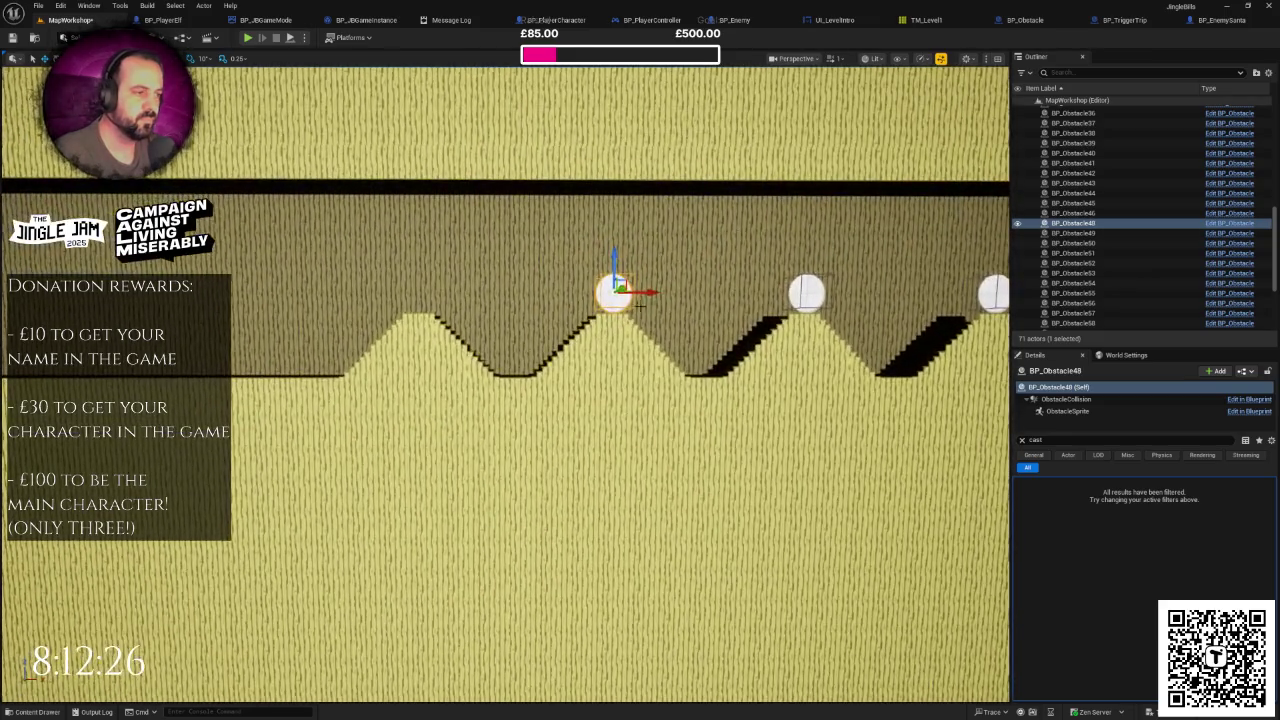
{"action": "left_click", "coordinate": [806, 299]}
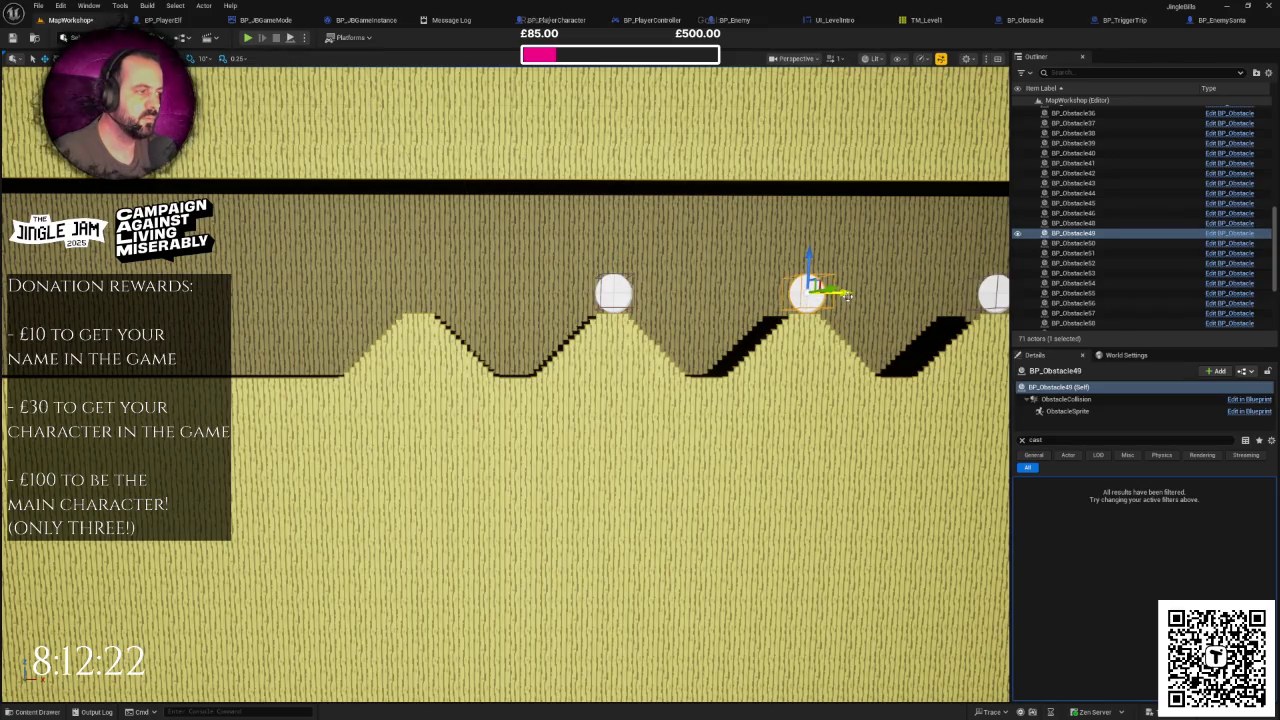
{"action": "key", "text": "ctrl+d"}
{"action": "left_click_drag", "start_coordinate": [847, 296], "coordinate": [553, 313]}
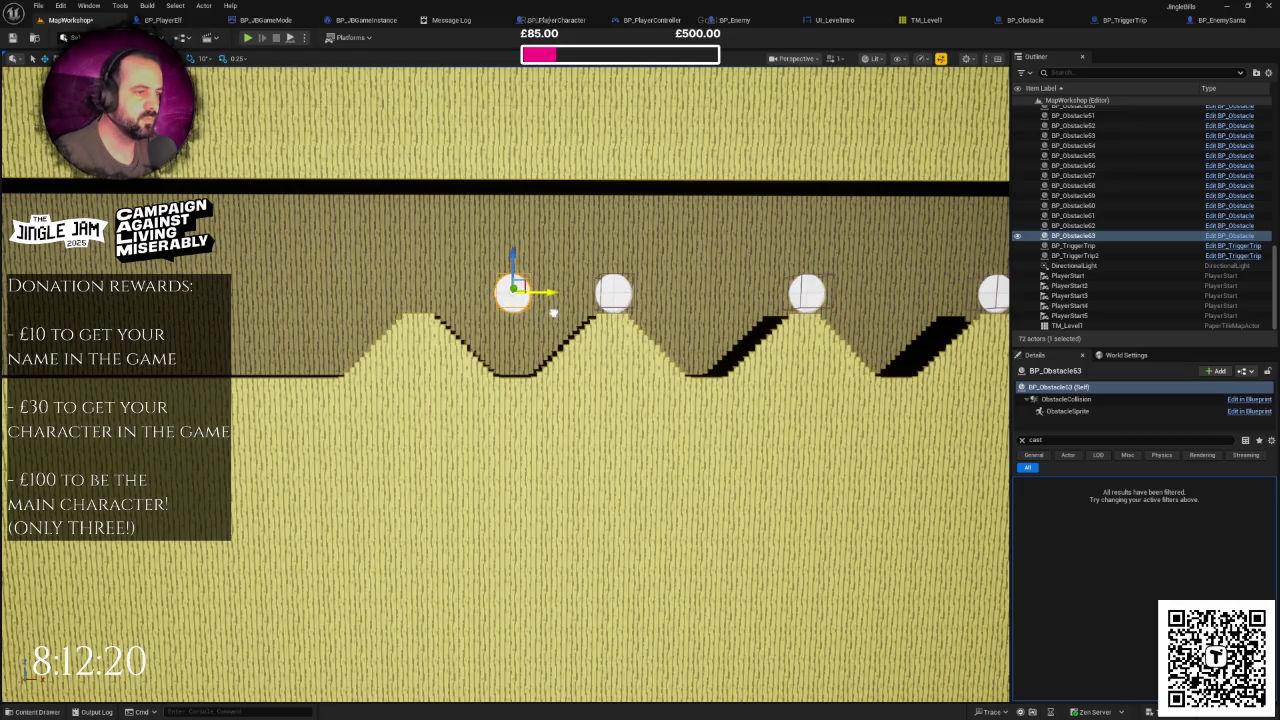
{"action": "mouse_move", "coordinate": [514, 262]}
{"action": "left_mouse_down"}
{"action": "mouse_move", "coordinate": [515, 330]}
{"action": "mouse_move", "coordinate": [744, 362]}
{"action": "left_mouse_up"}
{"action": "key", "text": "Right"}
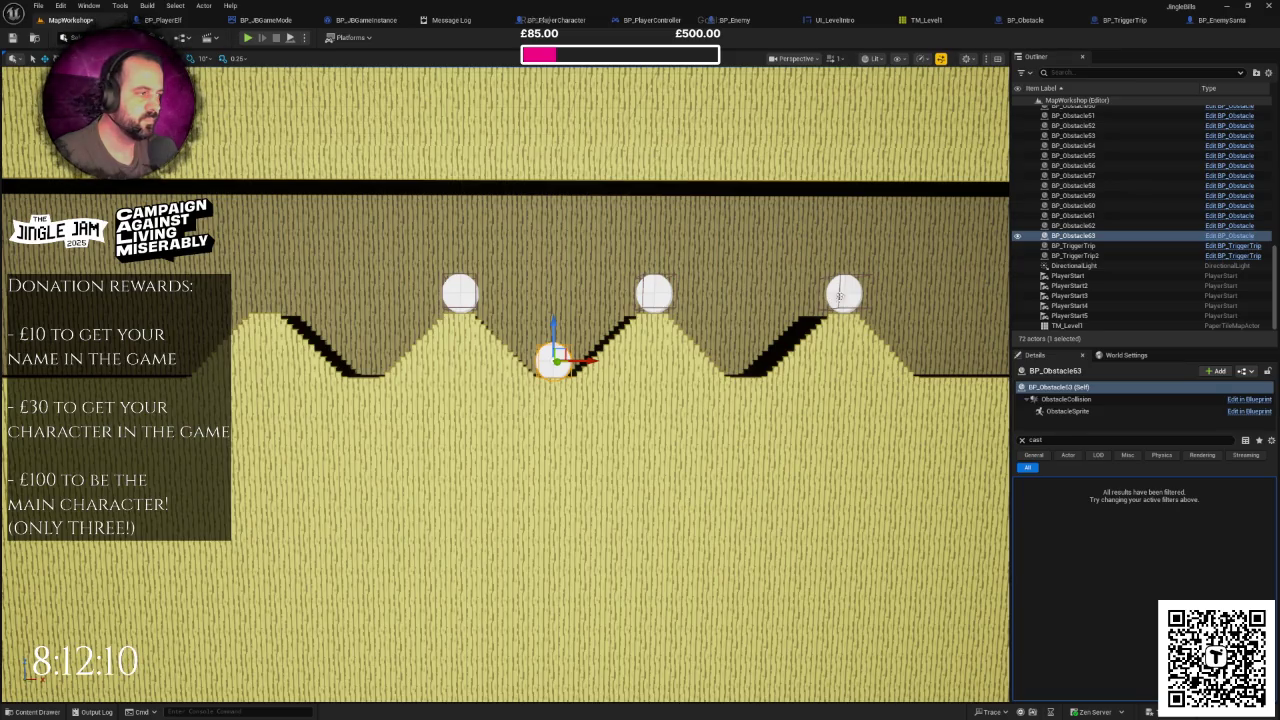
Step: Slide snowball BP_Obstacle50 left and drop it into the next valley
{"action": "left_click", "coordinate": [840, 296]}
{"action": "left_click_drag", "start_coordinate": [886, 296], "coordinate": [782, 303]}
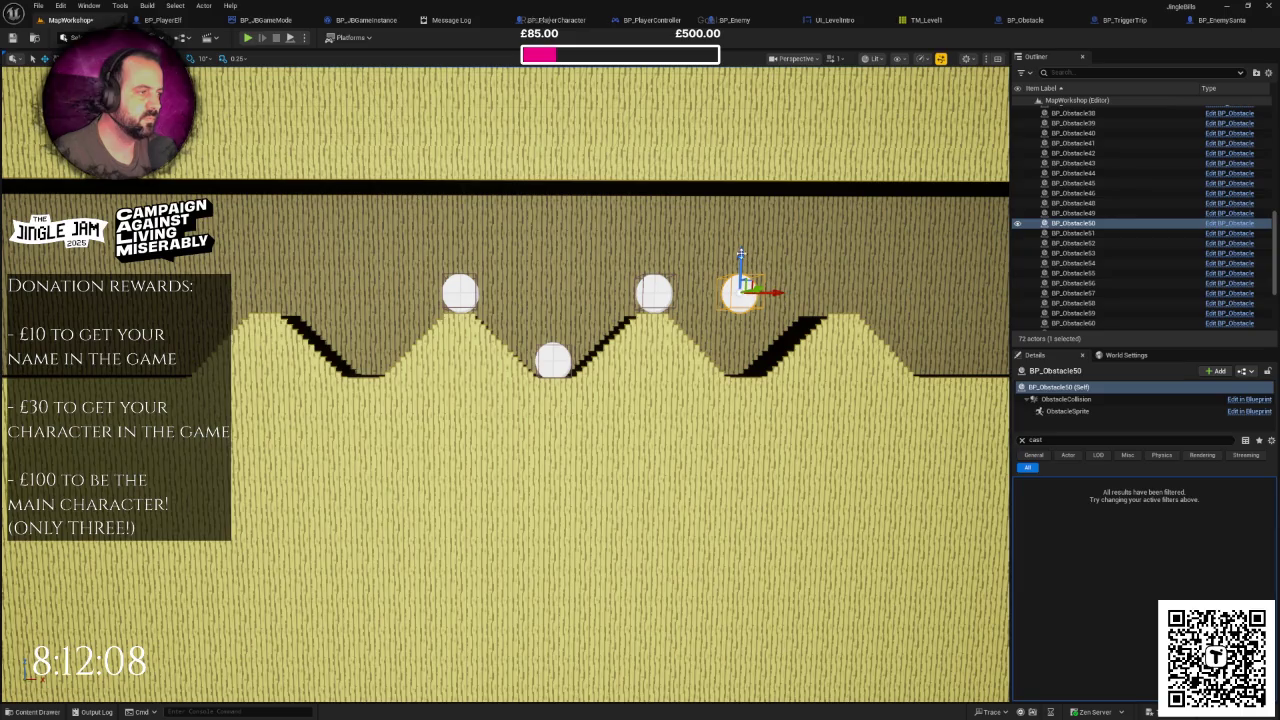
{"action": "left_click_drag", "start_coordinate": [741, 256], "coordinate": [740, 329]}
{"action": "scroll", "coordinate": [740, 329], "scroll_direction": "up", "scroll_amount": 2}
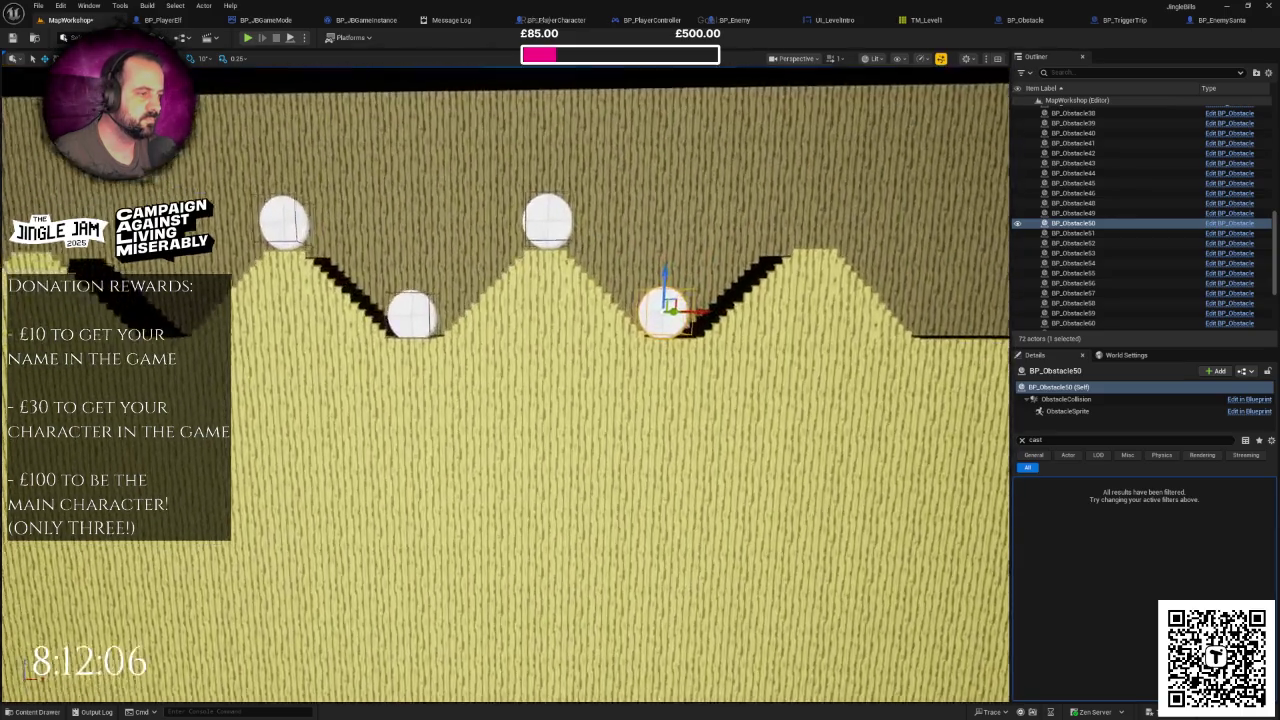
{"action": "scroll", "coordinate": [745, 318], "scroll_direction": "up", "scroll_amount": 2}
Step: Lift the left-valley snowball a little higher, then view the whole wall
{"action": "left_click", "coordinate": [368, 310]}
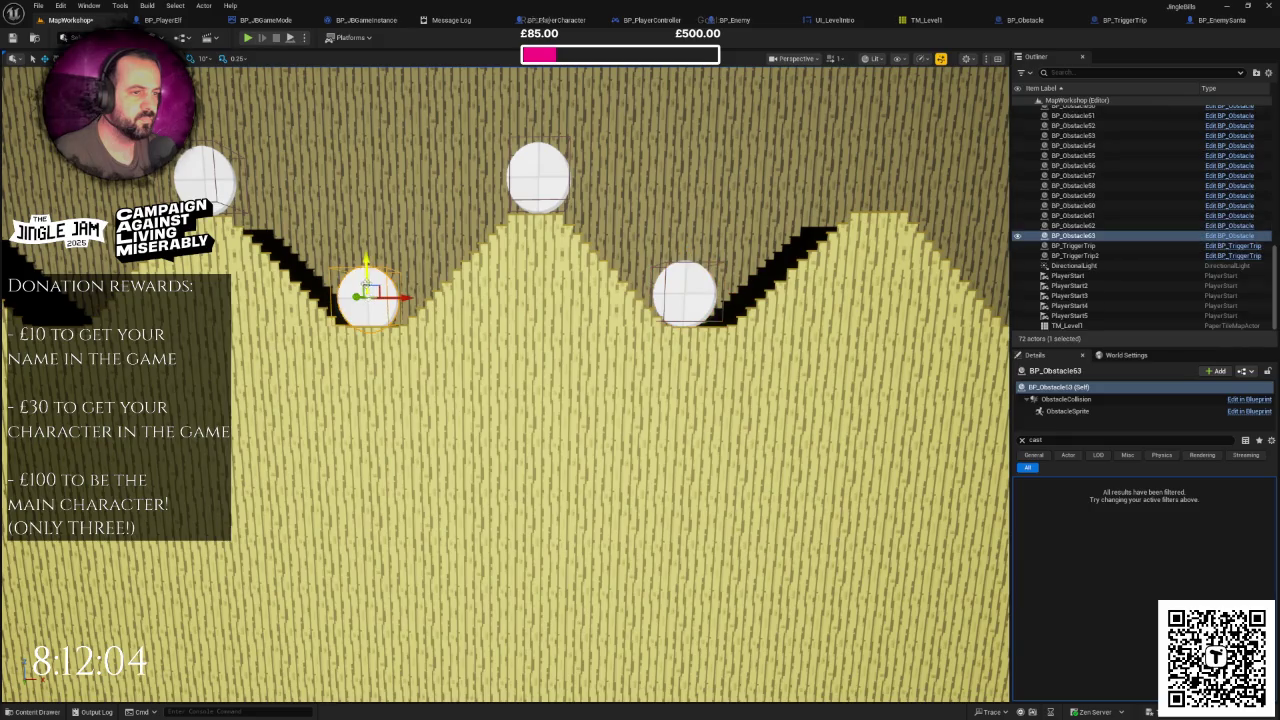
{"action": "left_click_drag", "start_coordinate": [363, 275], "coordinate": [362, 271]}
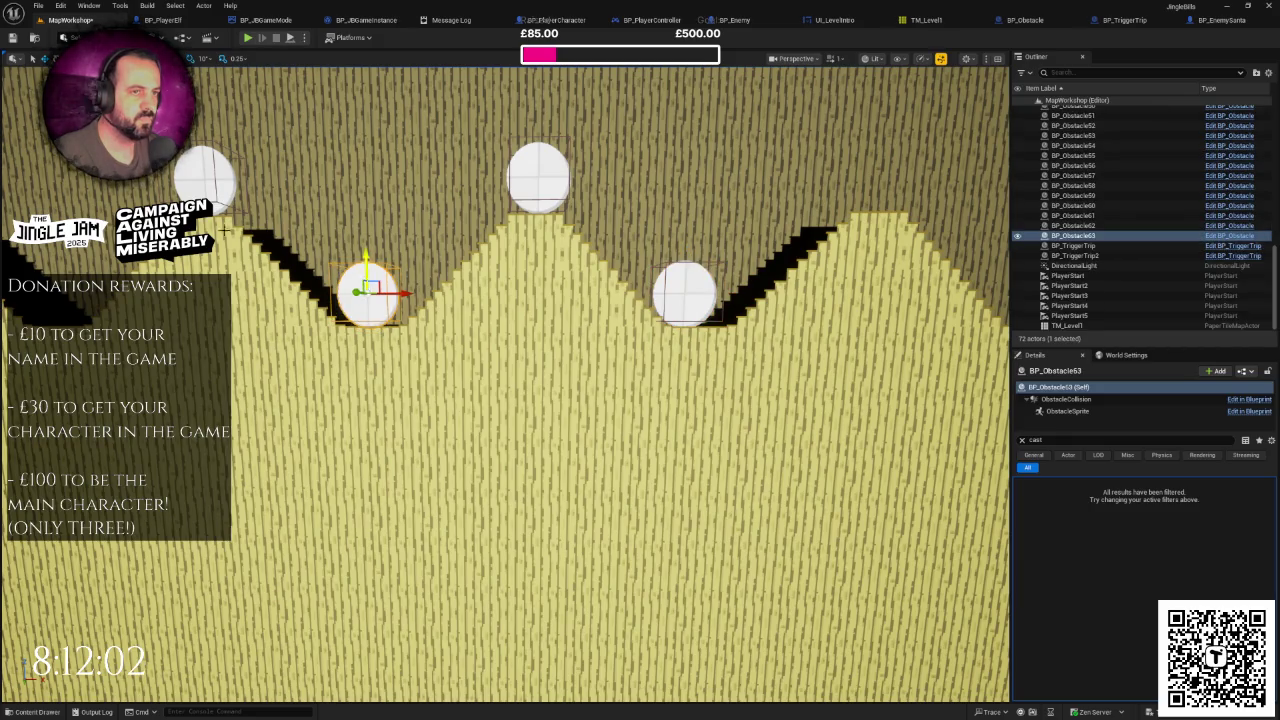
{"action": "left_click", "coordinate": [694, 299]}
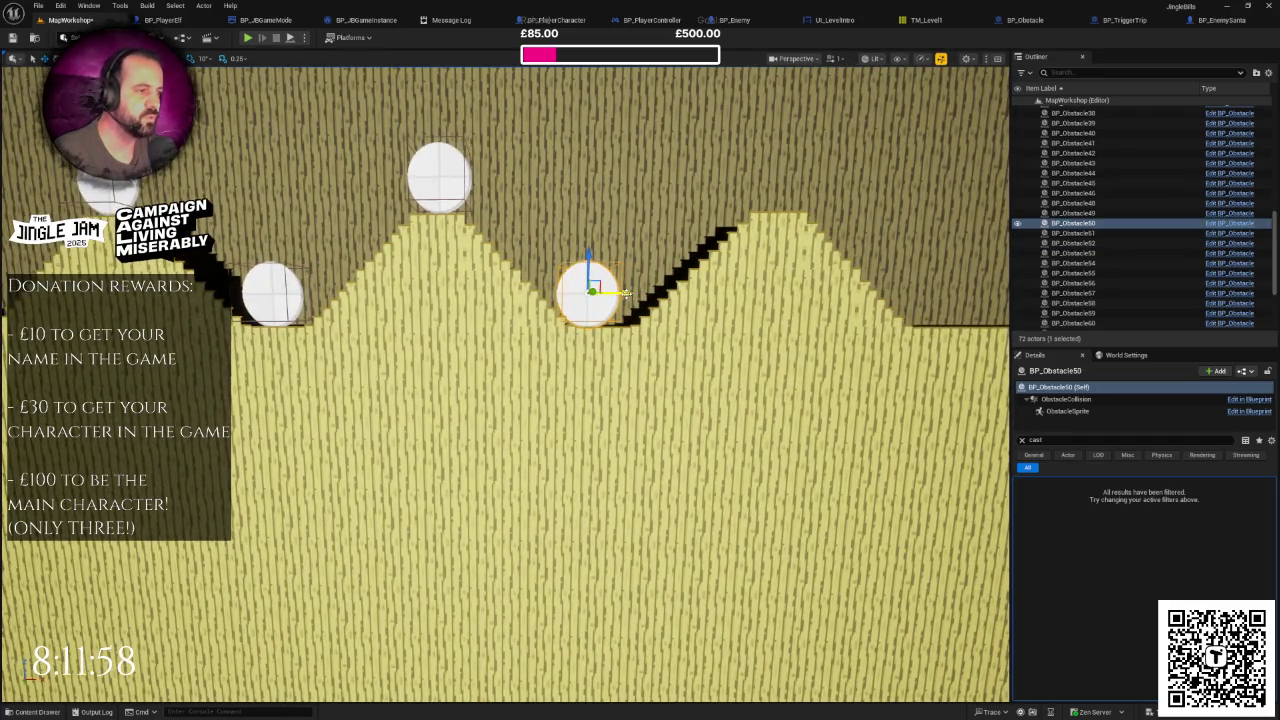
{"action": "mouse_move", "coordinate": [606, 280]}
{"action": "left_mouse_down"}
{"action": "mouse_move", "coordinate": [470, 337]}
{"action": "mouse_move", "coordinate": [642, 305]}
{"action": "left_mouse_up"}
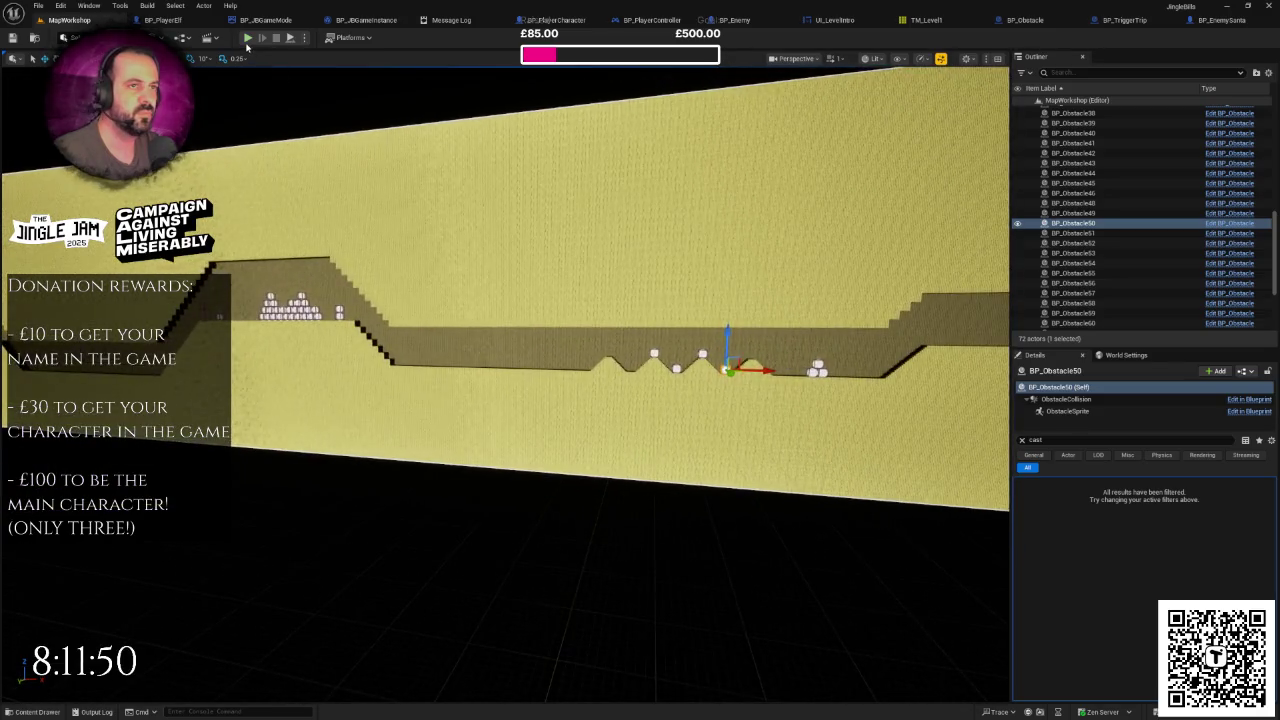
{"action": "left_click", "coordinate": [248, 39]}
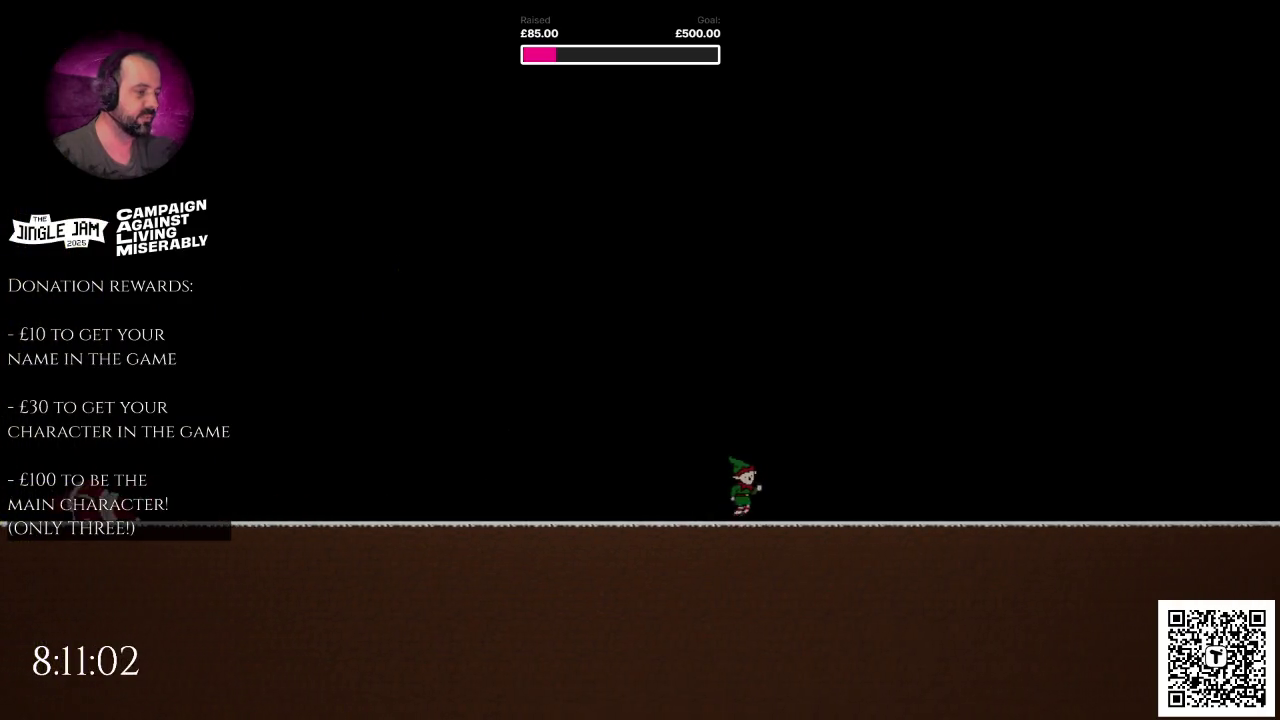
{"action": "key", "text": "Escape"}
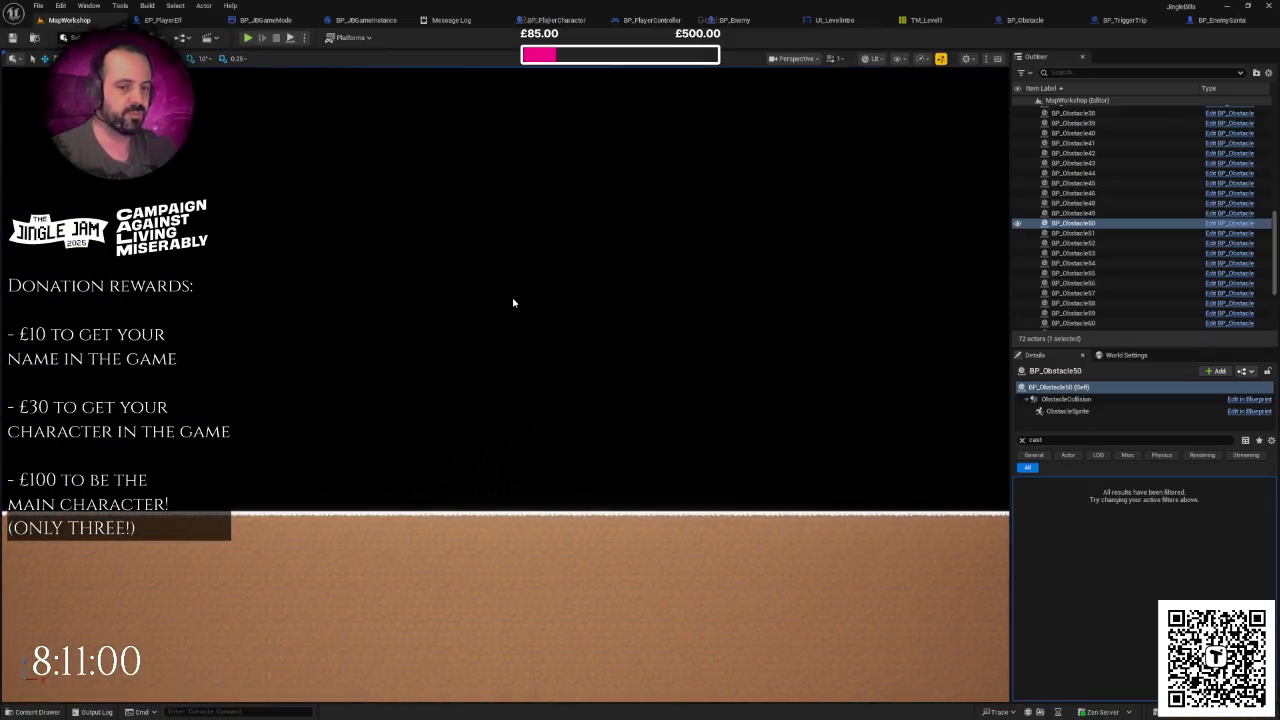
Step: Turn off the Viewport Stats display from the viewport's Show menu
{"action": "mouse_move", "coordinate": [517, 303]}
{"action": "left_mouse_down"}
{"action": "mouse_move", "coordinate": [534, 311]}
{"action": "mouse_move", "coordinate": [988, 85]}
{"action": "left_mouse_up"}
{"action": "left_click", "coordinate": [970, 62]}
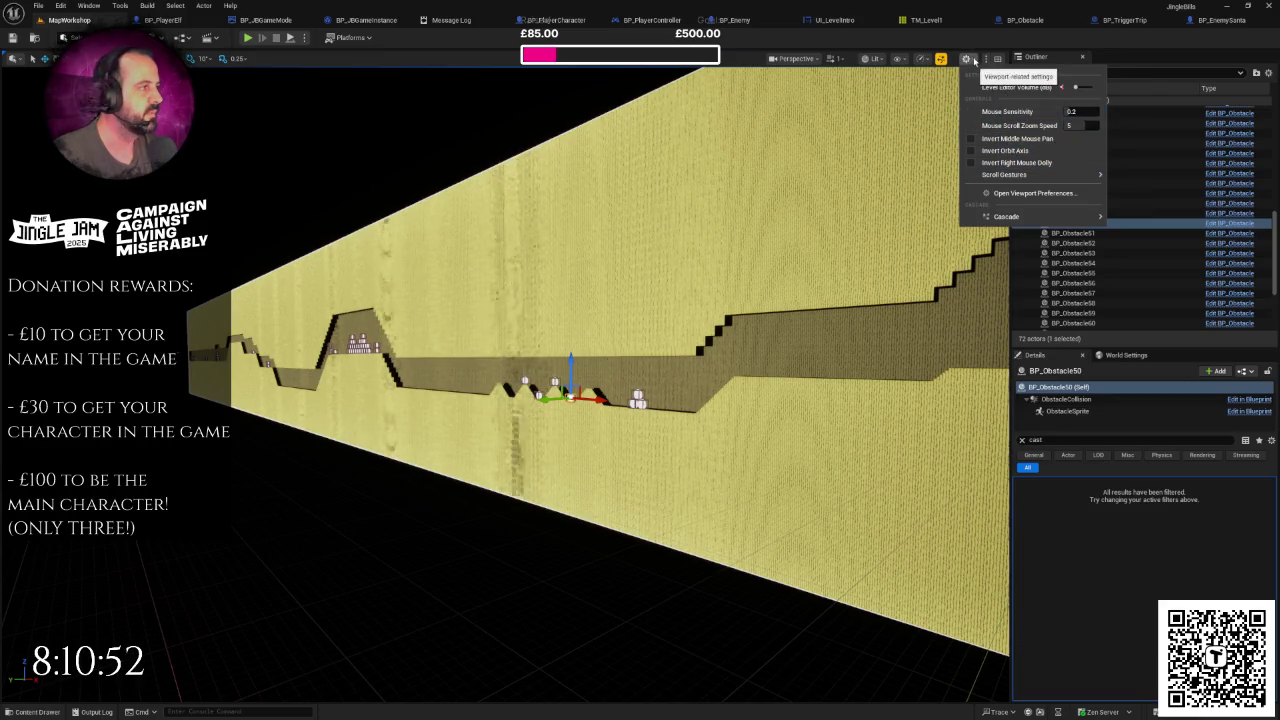
{"action": "left_click", "coordinate": [970, 62]}
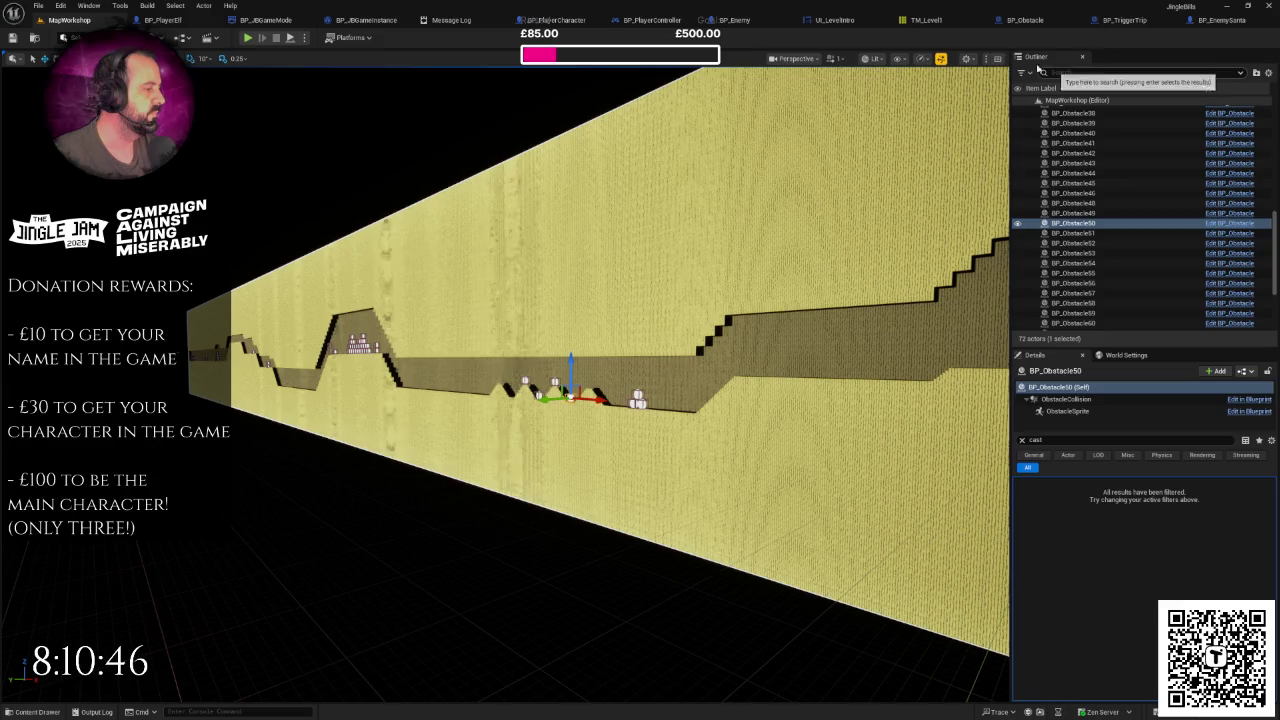
{"action": "left_click", "coordinate": [977, 60]}
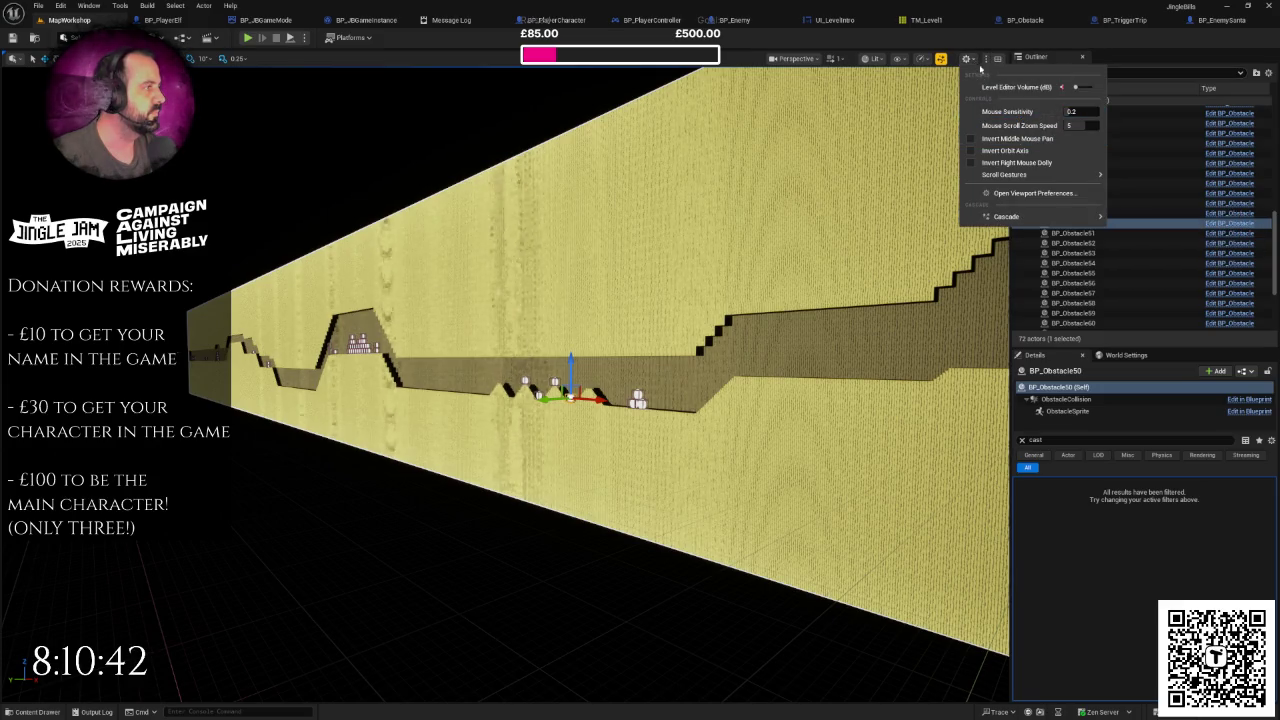
{"action": "left_click", "coordinate": [912, 60]}
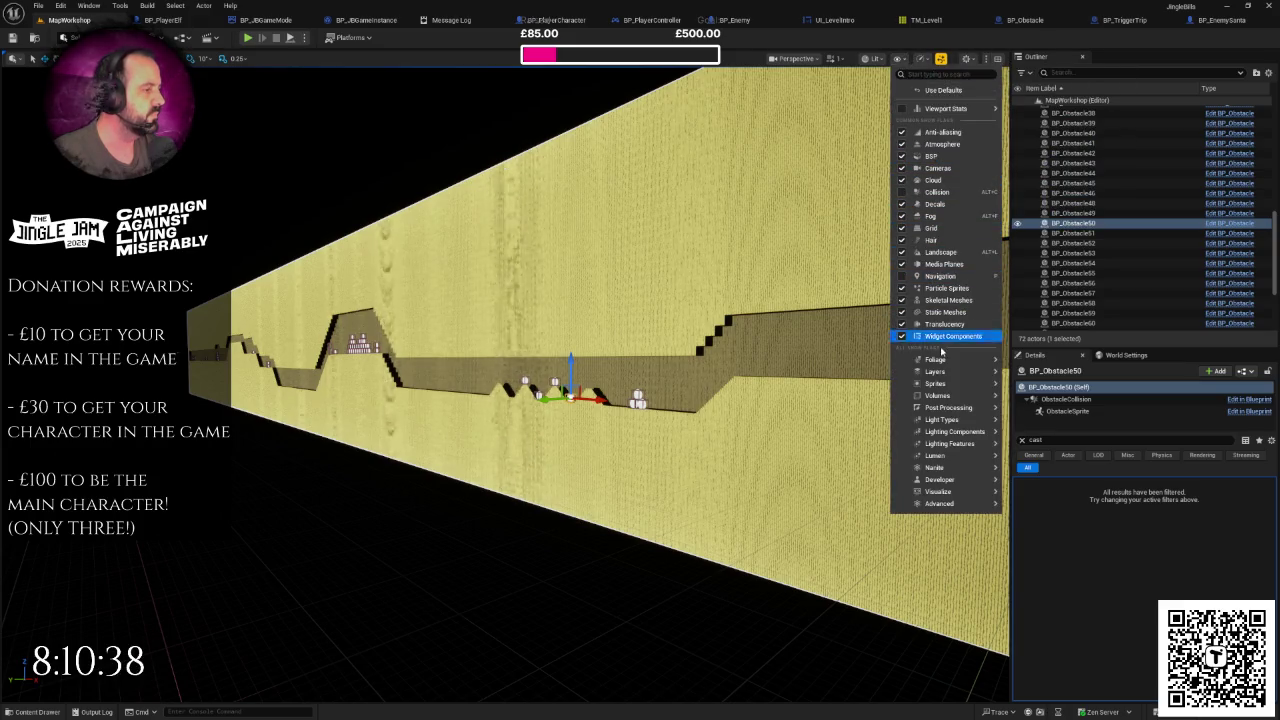
{"action": "mouse_move", "coordinate": [960, 108]}
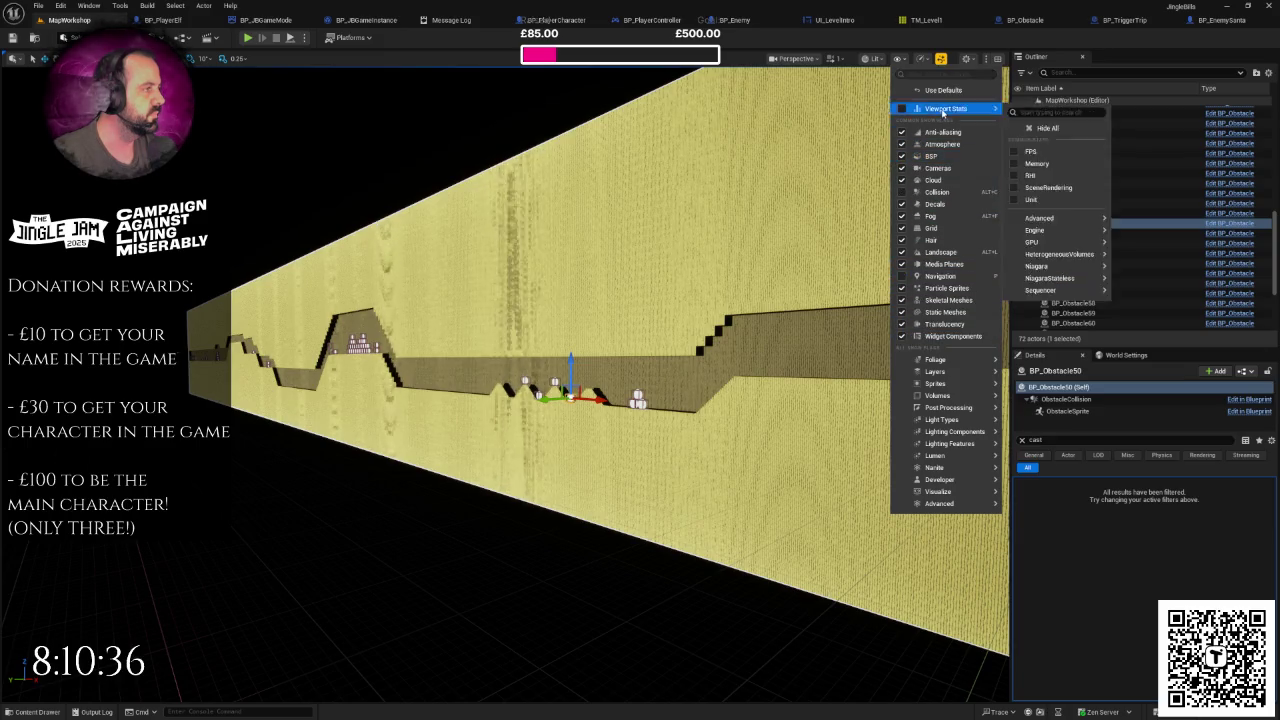
{"action": "left_click", "coordinate": [1040, 116]}
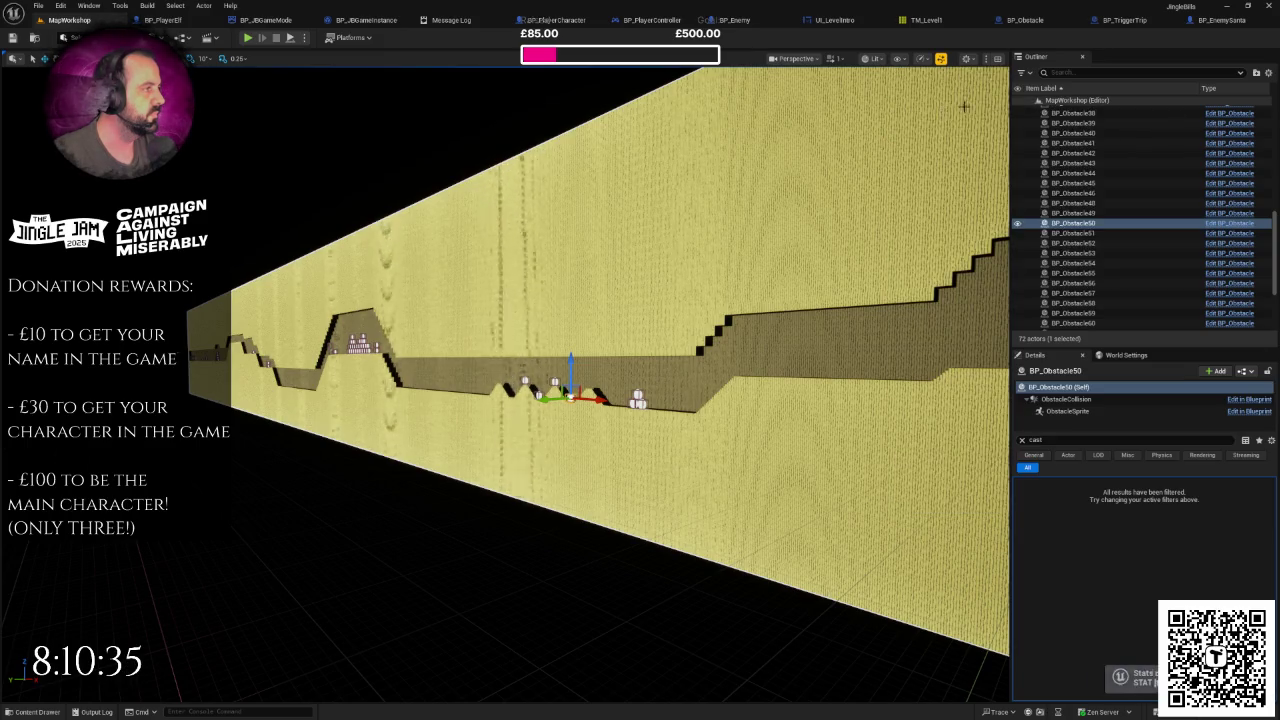
Step: Enable the FPS counter under Show > Viewport Stats and select the TM_Level1 tile map
{"action": "left_click", "coordinate": [900, 59]}
{"action": "left_click", "coordinate": [946, 108]}
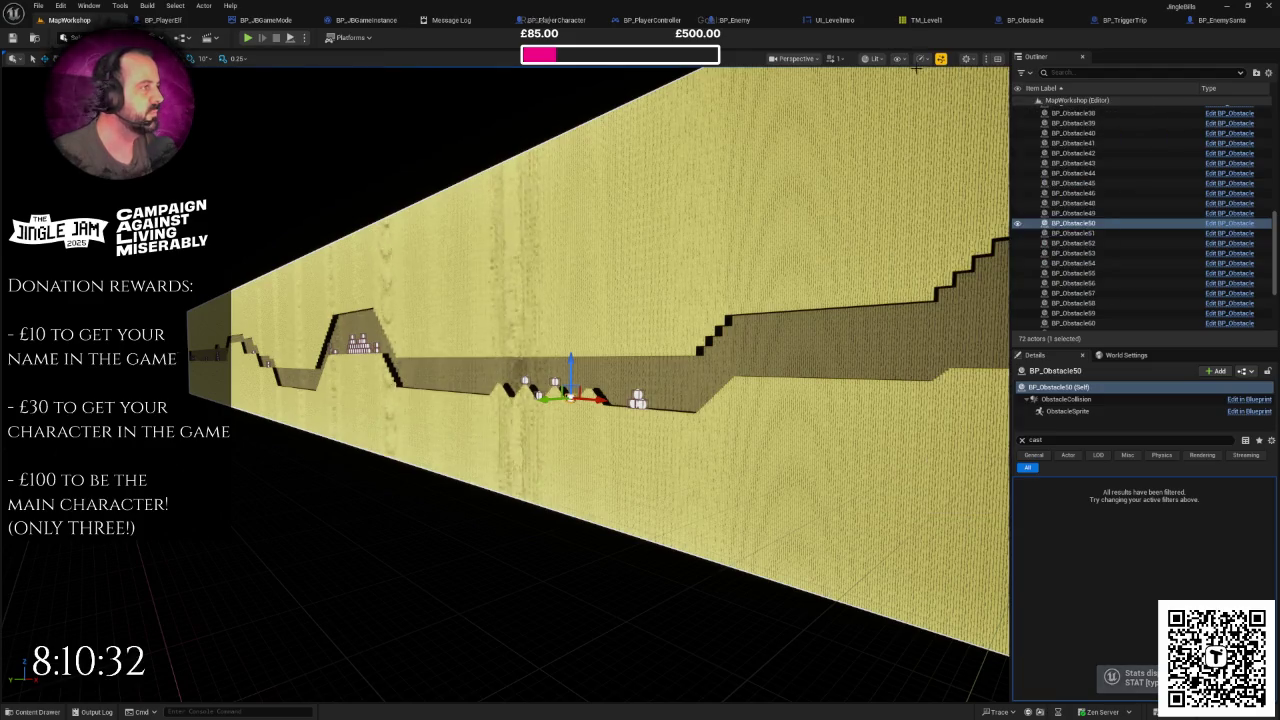
{"action": "left_click", "coordinate": [900, 59]}
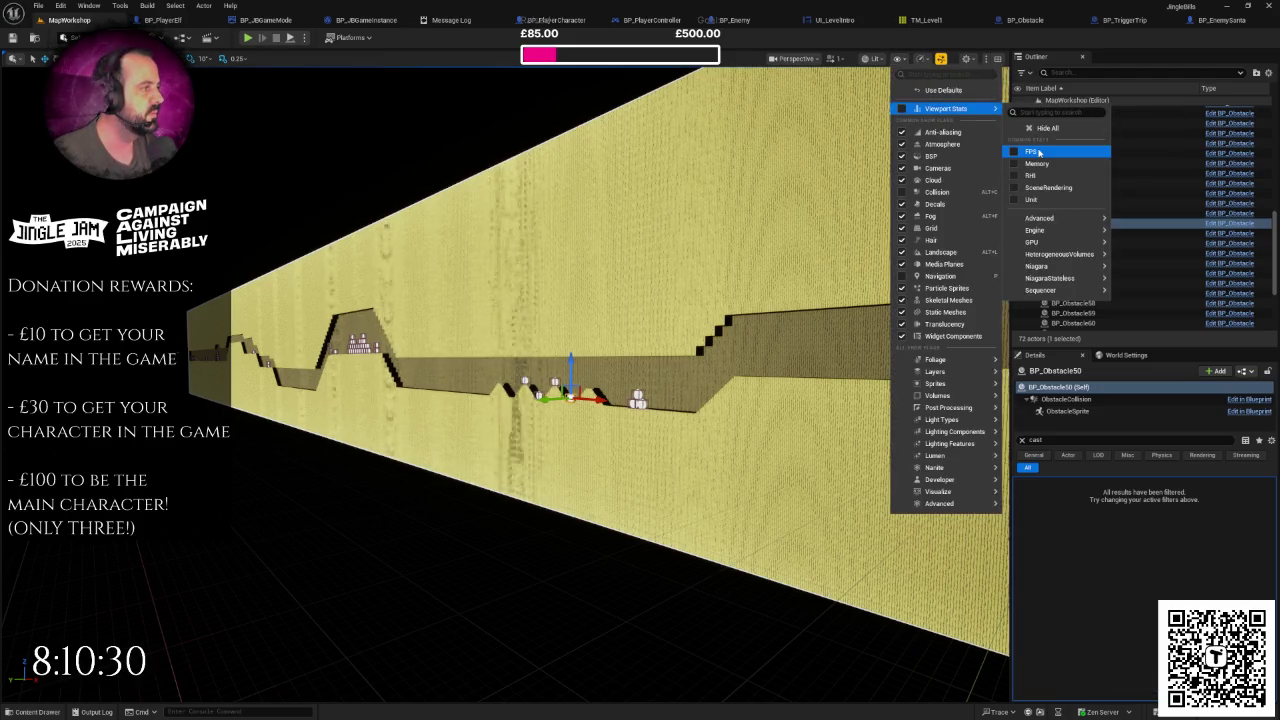
{"action": "left_click", "coordinate": [1040, 152]}
{"action": "left_click_drag", "start_coordinate": [915, 183], "coordinate": [892, 208]}
{"action": "left_click", "coordinate": [892, 208]}
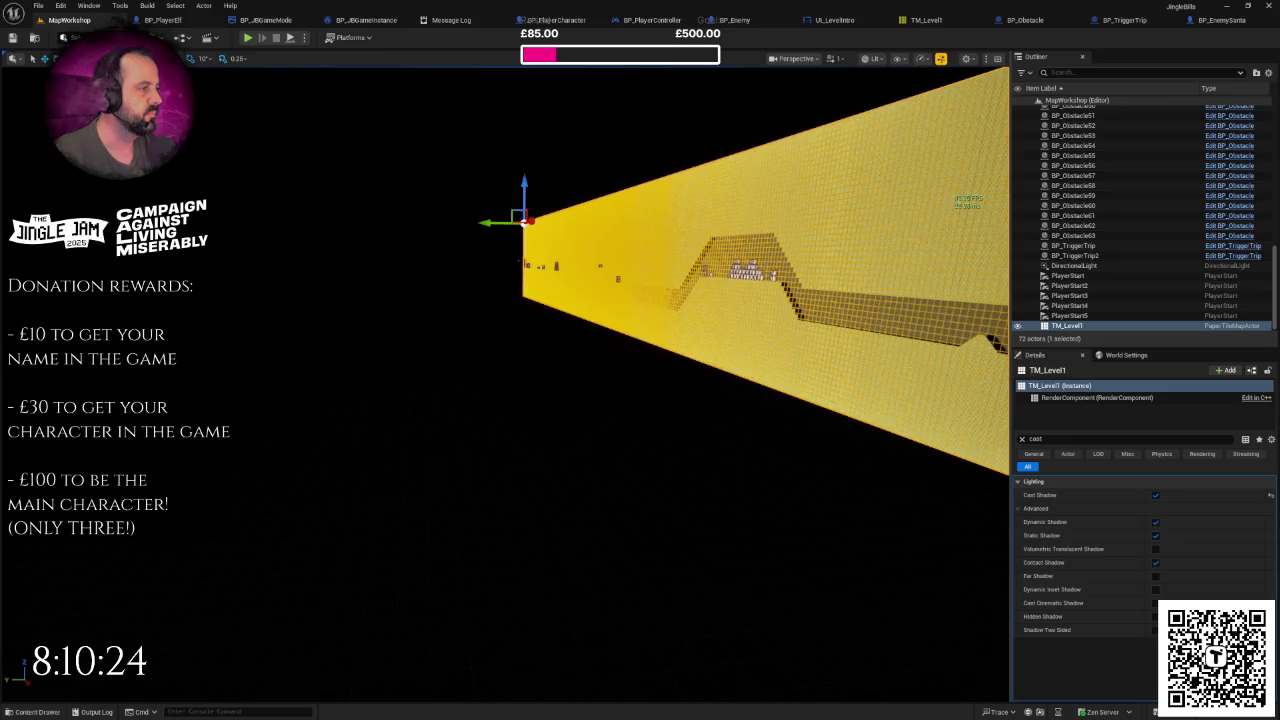
Step: Start a play-test and reach the three-controller join screen
{"action": "left_click", "coordinate": [247, 37]}
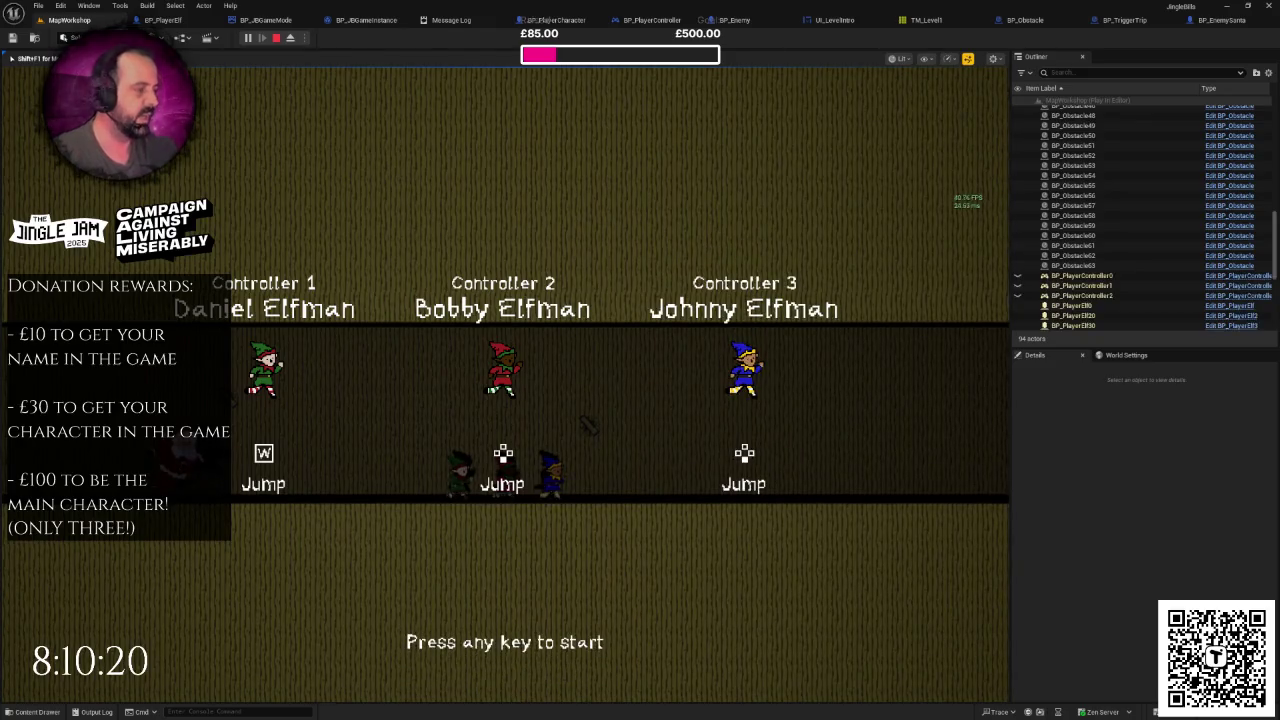
{"action": "key", "text": "F11"}
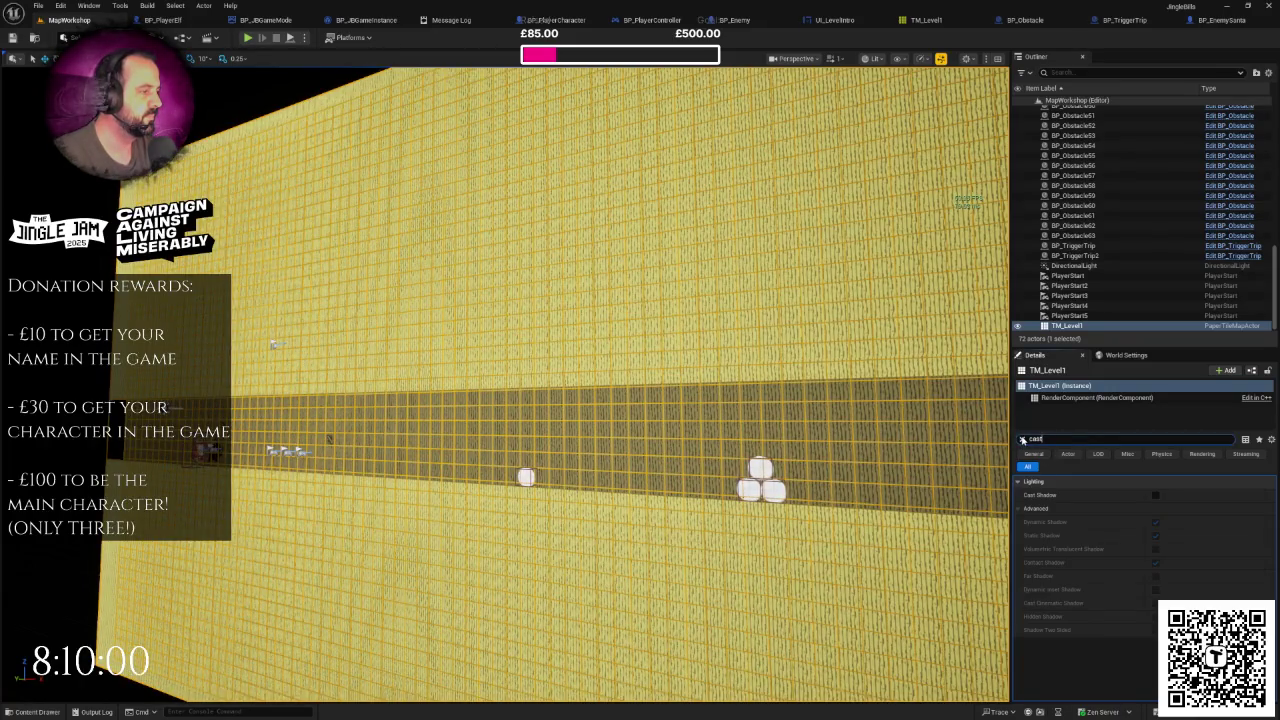
{"action": "key", "text": "F11"}
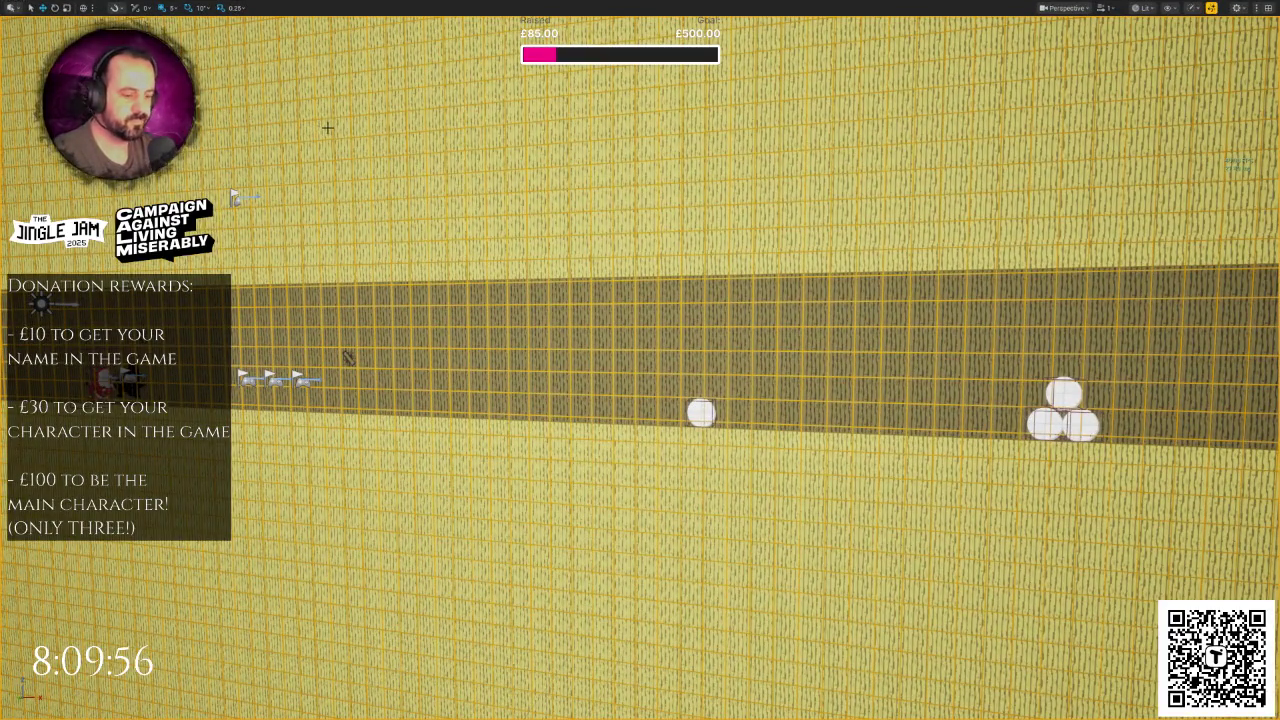
{"action": "key", "text": "alt+p"}
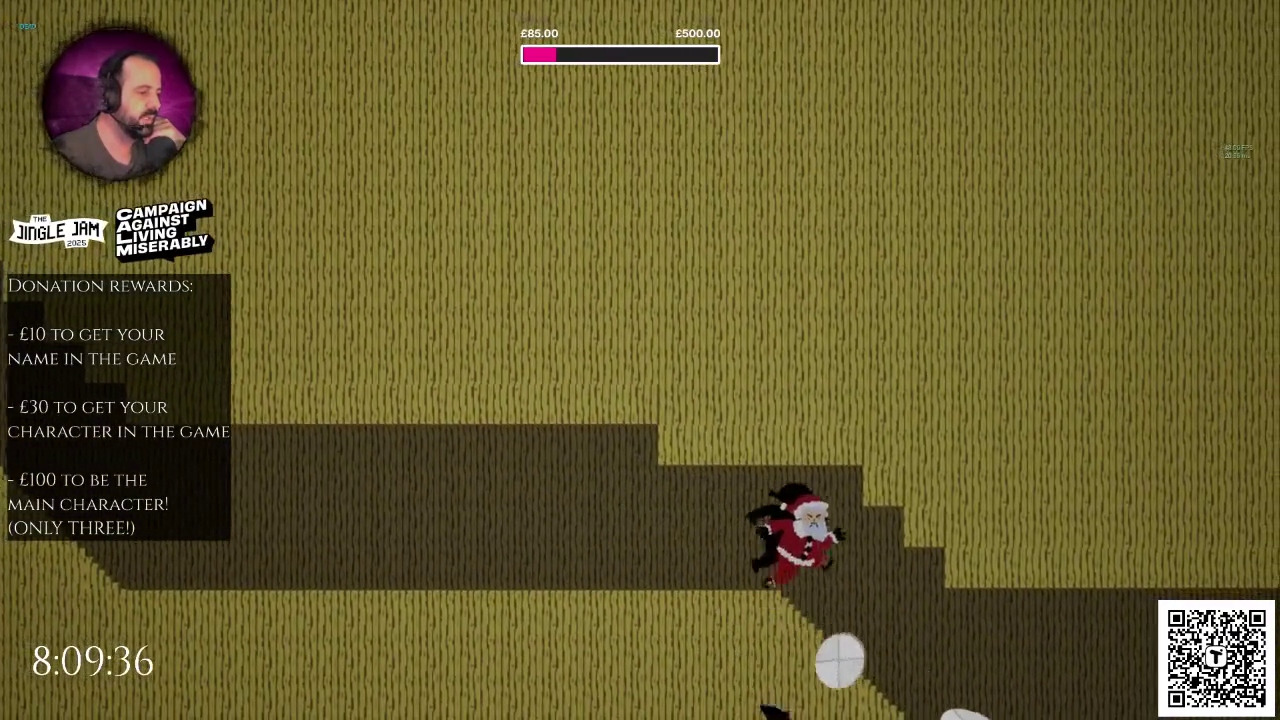
{"action": "key", "text": "F8"}
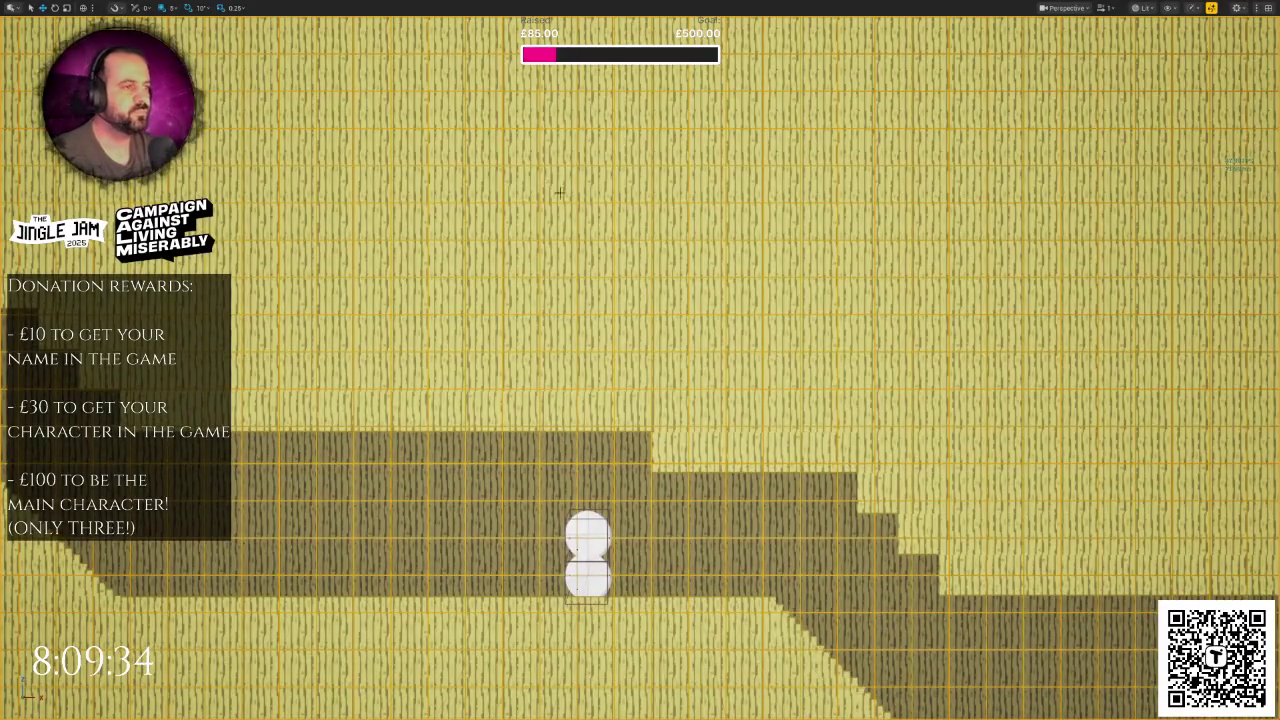
{"action": "scroll", "coordinate": [556, 189], "scroll_direction": "down", "scroll_amount": 3}
{"action": "scroll", "coordinate": [640, 360], "scroll_direction": "down", "scroll_amount": 5}
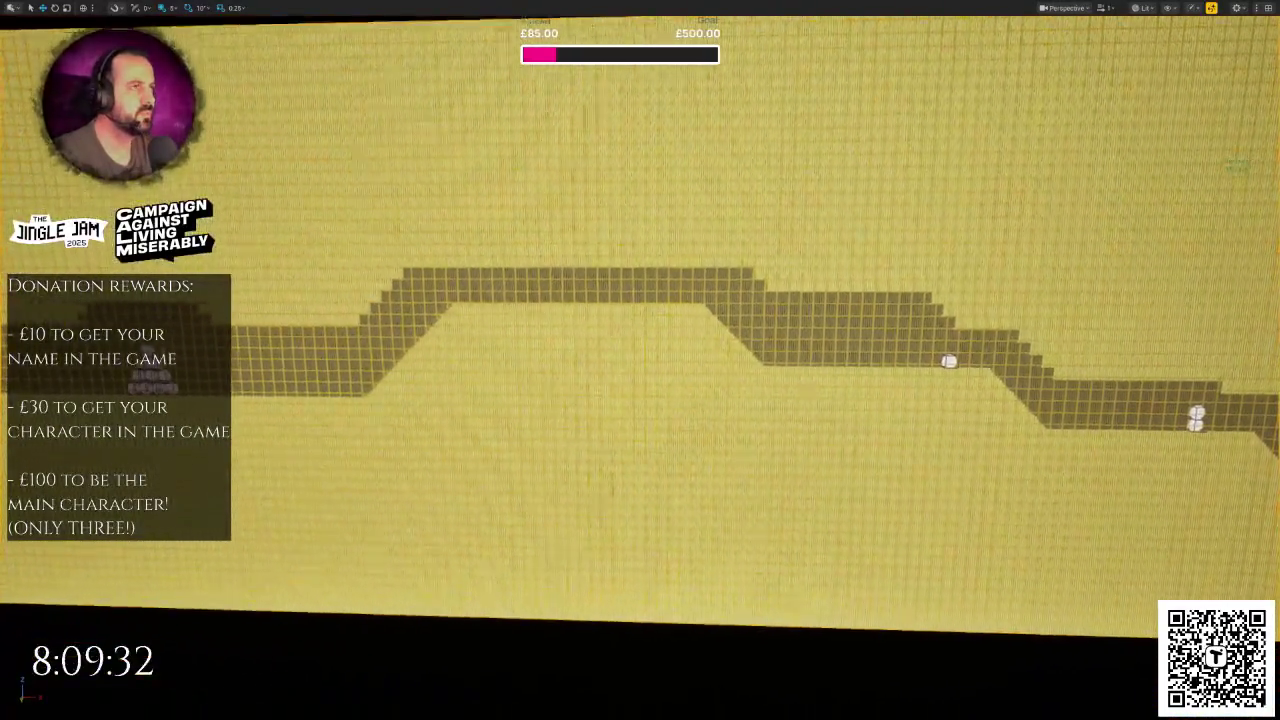
{"action": "mouse_move", "coordinate": [563, 197]}
{"action": "left_mouse_down"}
{"action": "mouse_move", "coordinate": [700, 197]}
{"action": "mouse_move", "coordinate": [586, 217]}
{"action": "left_mouse_up"}
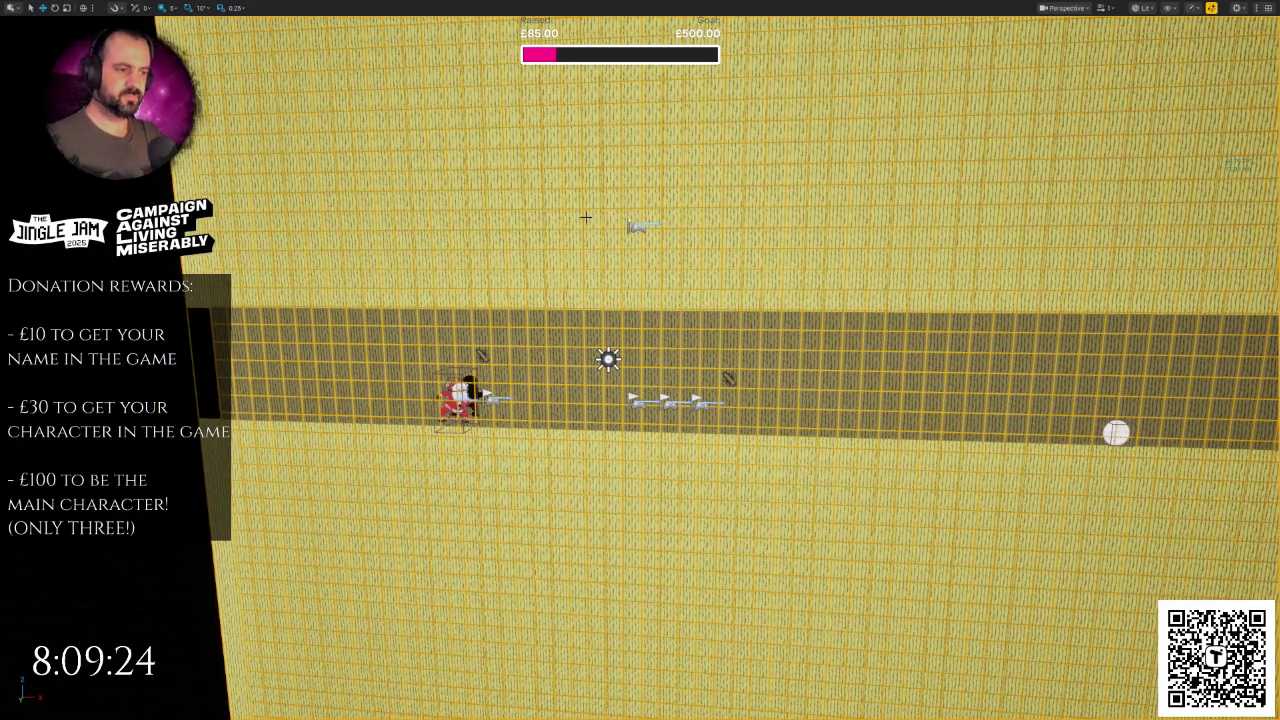
{"action": "scroll", "coordinate": [586, 217], "scroll_direction": "down", "scroll_amount": 3}
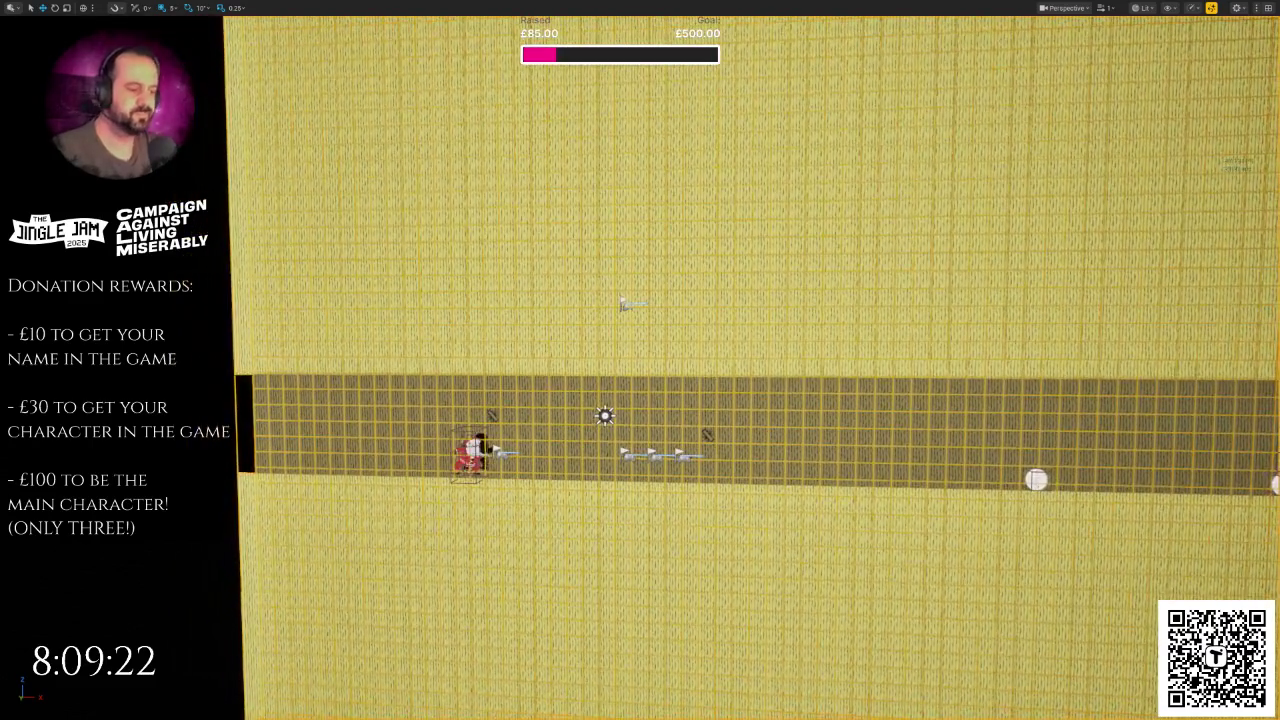
{"action": "key", "text": "F11"}
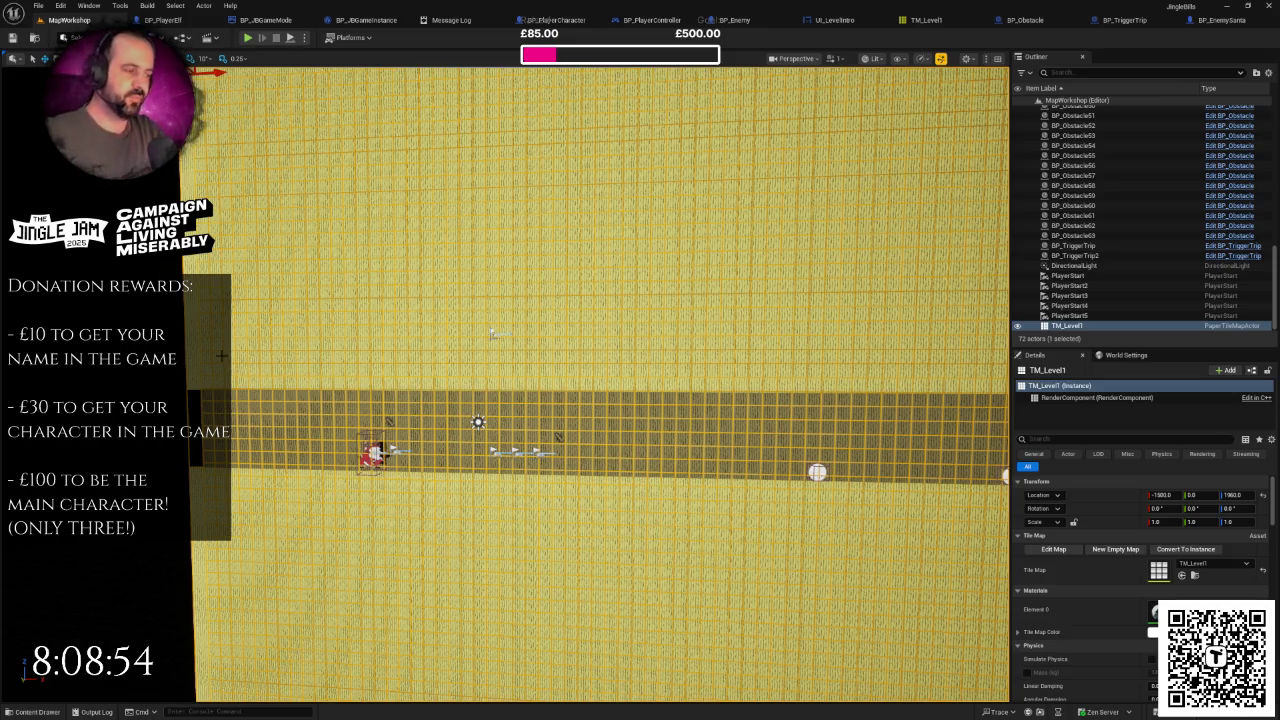
Step: Select the DirectionalLight, search Details for 'sha', and turn off Cast Shadows
{"action": "mouse_move", "coordinate": [454, 383]}
{"action": "left_mouse_down"}
{"action": "mouse_move", "coordinate": [454, 400]}
{"action": "mouse_move", "coordinate": [454, 383]}
{"action": "left_mouse_up"}
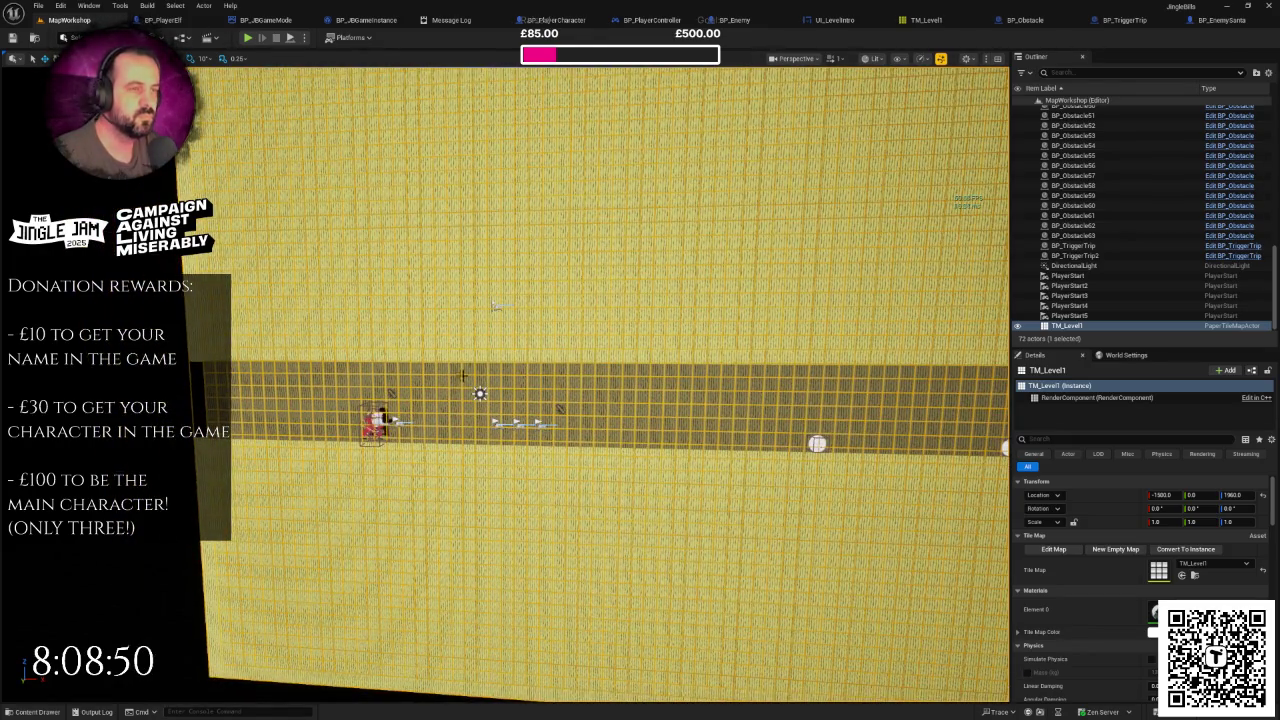
{"action": "left_click", "coordinate": [479, 393]}
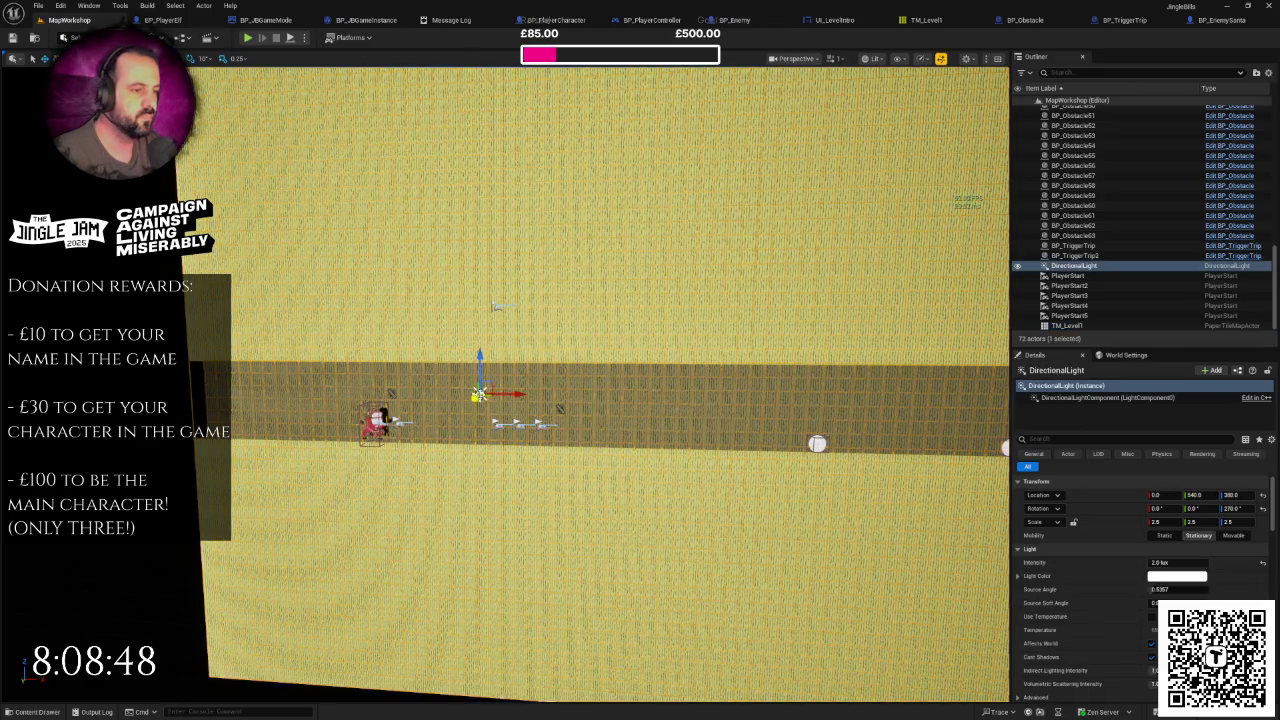
{"action": "scroll", "coordinate": [479, 393], "scroll_direction": "up", "scroll_amount": 3}
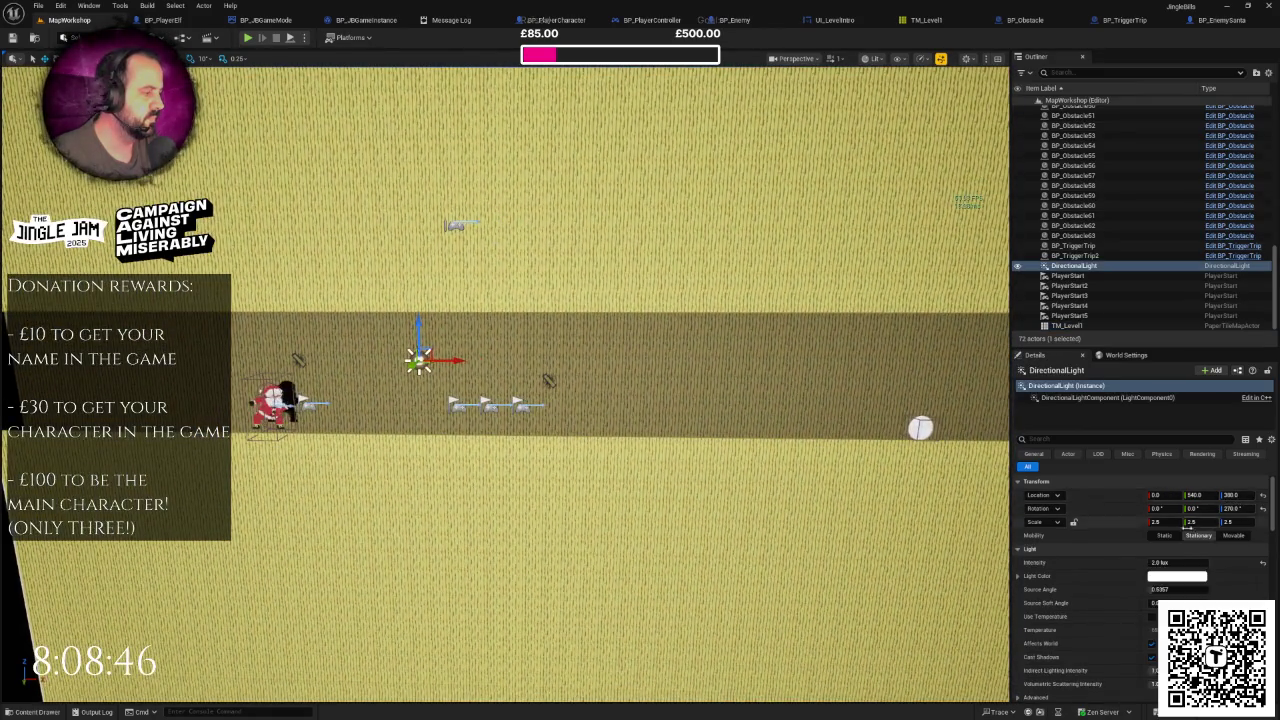
{"action": "left_click", "coordinate": [1115, 439]}
{"action": "type", "text": "sha"}
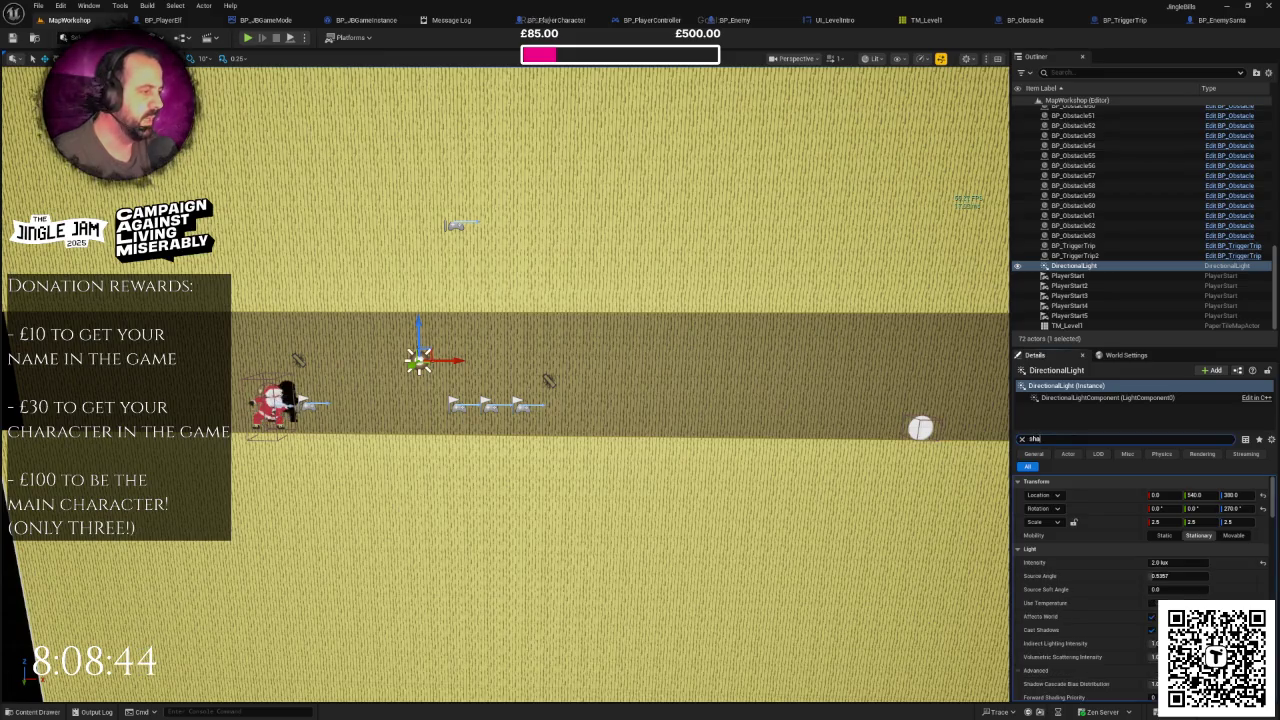
{"action": "left_click", "coordinate": [1152, 498]}
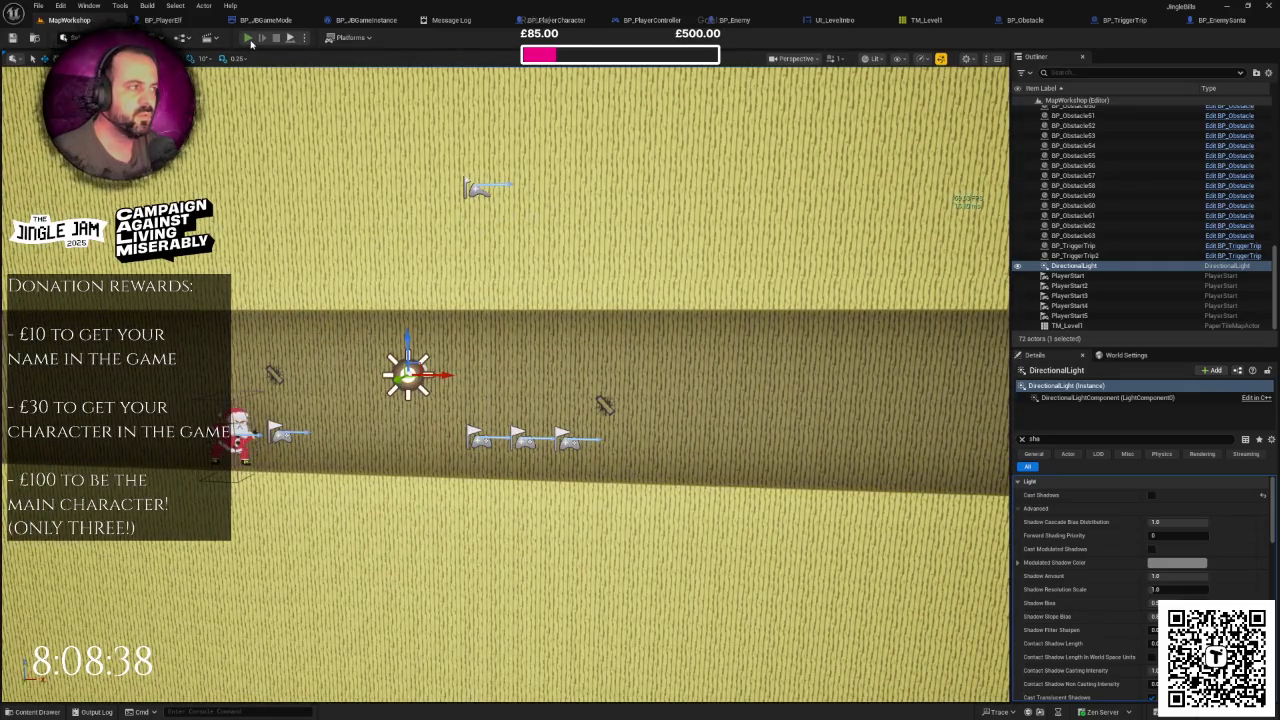
Step: Play-test the level, then re-enable Cast Shadows on the DirectionalLight and view the wall
{"action": "left_click", "coordinate": [249, 39]}
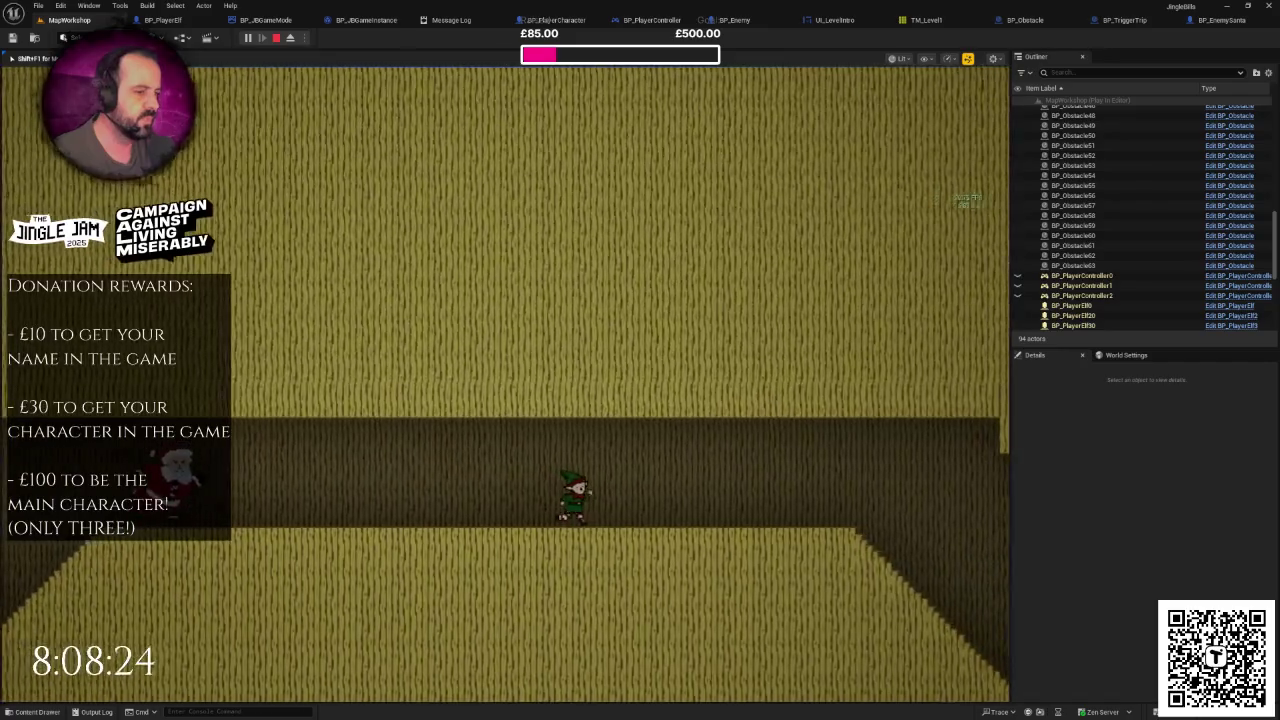
{"action": "key", "text": "Escape"}
{"action": "scroll", "coordinate": [625, 352], "scroll_direction": "down", "scroll_amount": 10}
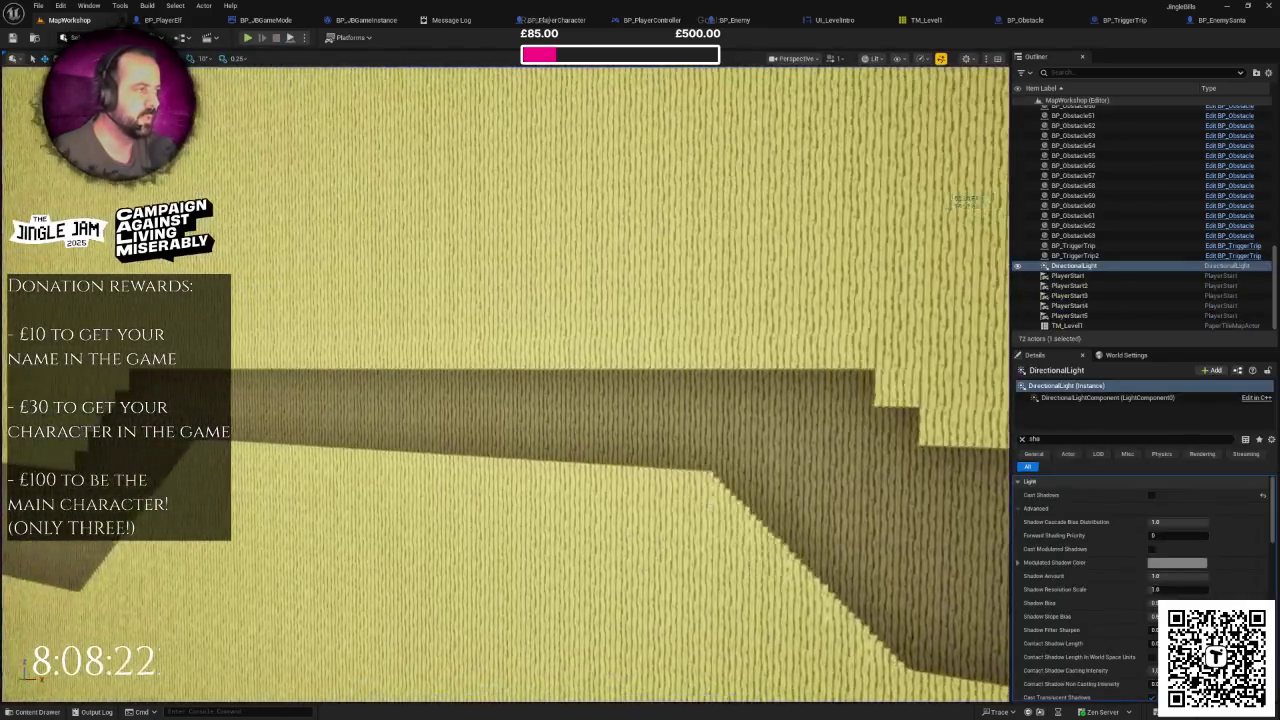
{"action": "left_click", "coordinate": [1151, 494]}
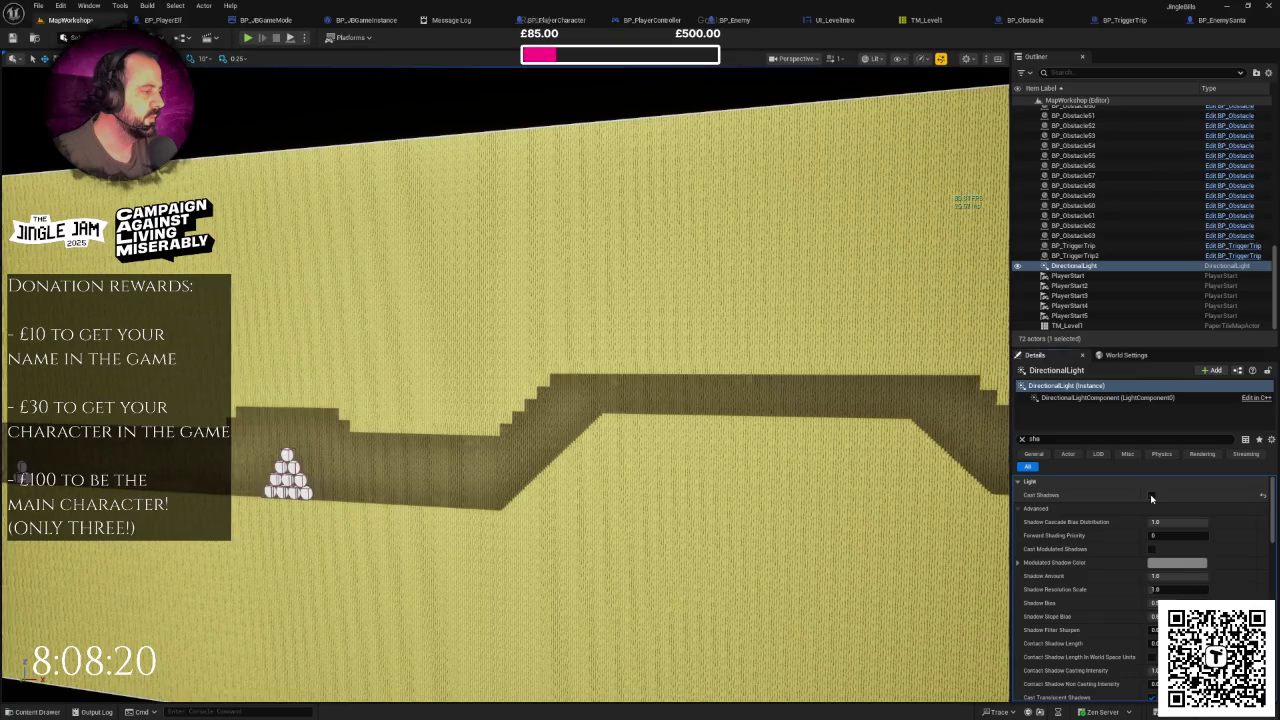
{"action": "mouse_move", "coordinate": [843, 449]}
{"action": "left_mouse_down"}
{"action": "mouse_move", "coordinate": [824, 453]}
{"action": "mouse_move", "coordinate": [820, 502]}
{"action": "mouse_move", "coordinate": [759, 409]}
{"action": "mouse_move", "coordinate": [773, 408]}
{"action": "mouse_move", "coordinate": [755, 291]}
{"action": "left_mouse_up"}
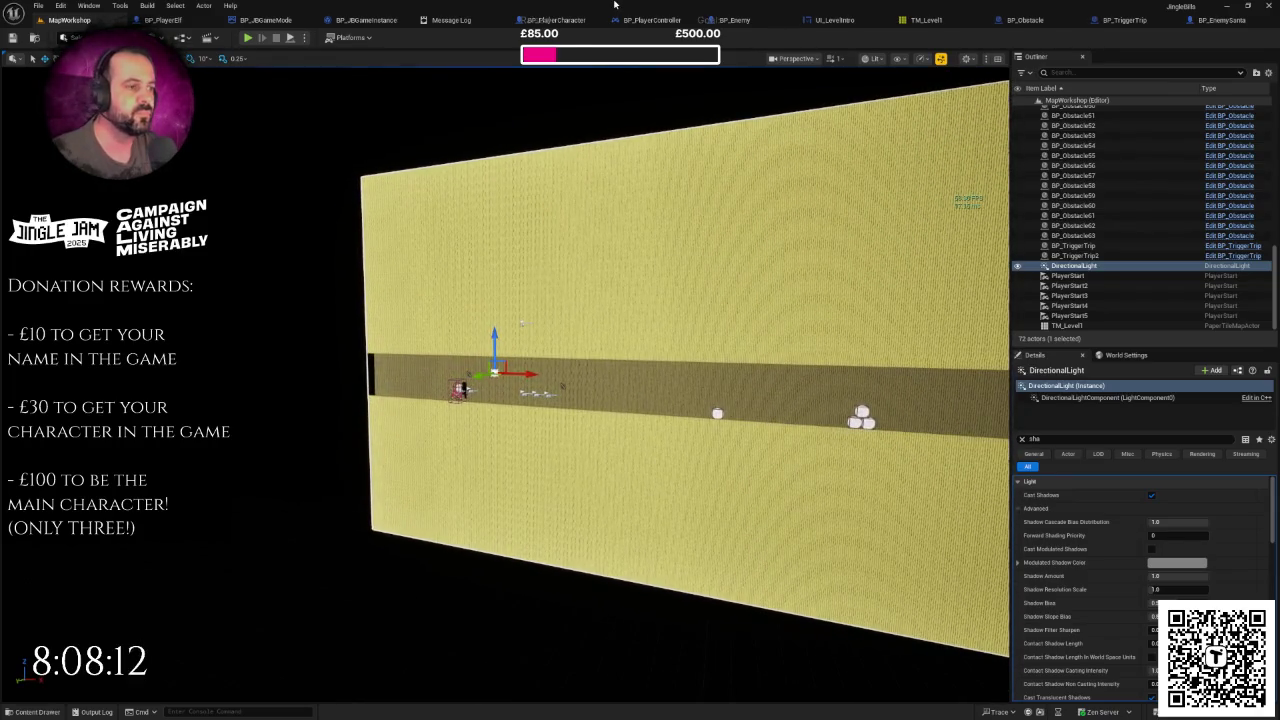
{"action": "mouse_move", "coordinate": [661, 319]}
{"action": "left_mouse_down"}
{"action": "mouse_move", "coordinate": [680, 330]}
{"action": "mouse_move", "coordinate": [650, 325]}
{"action": "mouse_move", "coordinate": [669, 319]}
{"action": "left_mouse_up"}
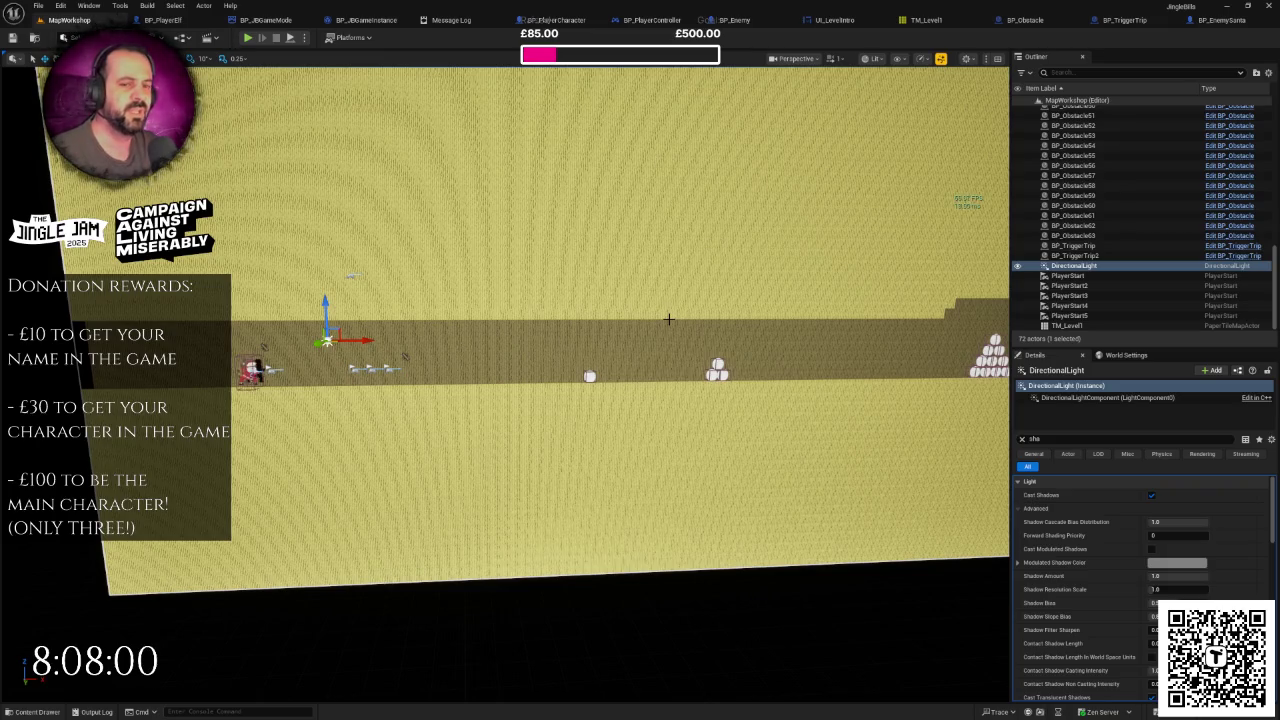
Step: Run a three-elf play-test round, then stop it to reveal the Message Log error
{"action": "left_click", "coordinate": [247, 37]}
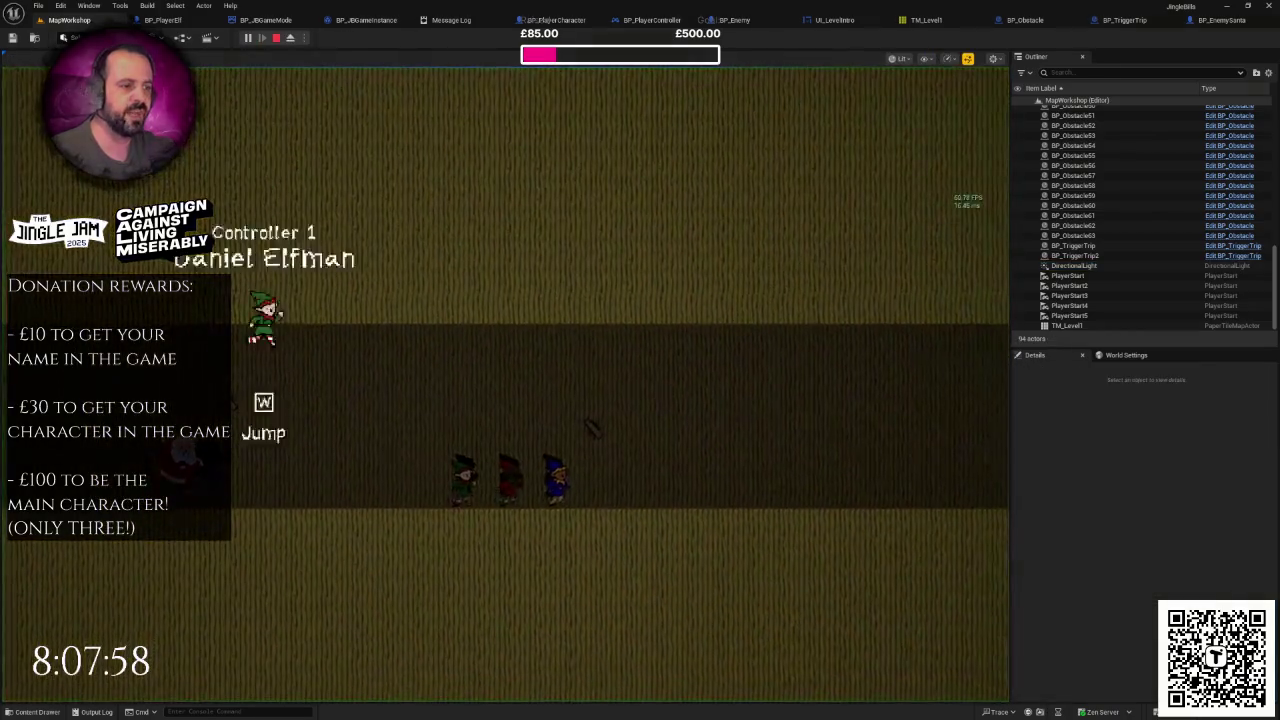
{"action": "key", "text": "F11"}
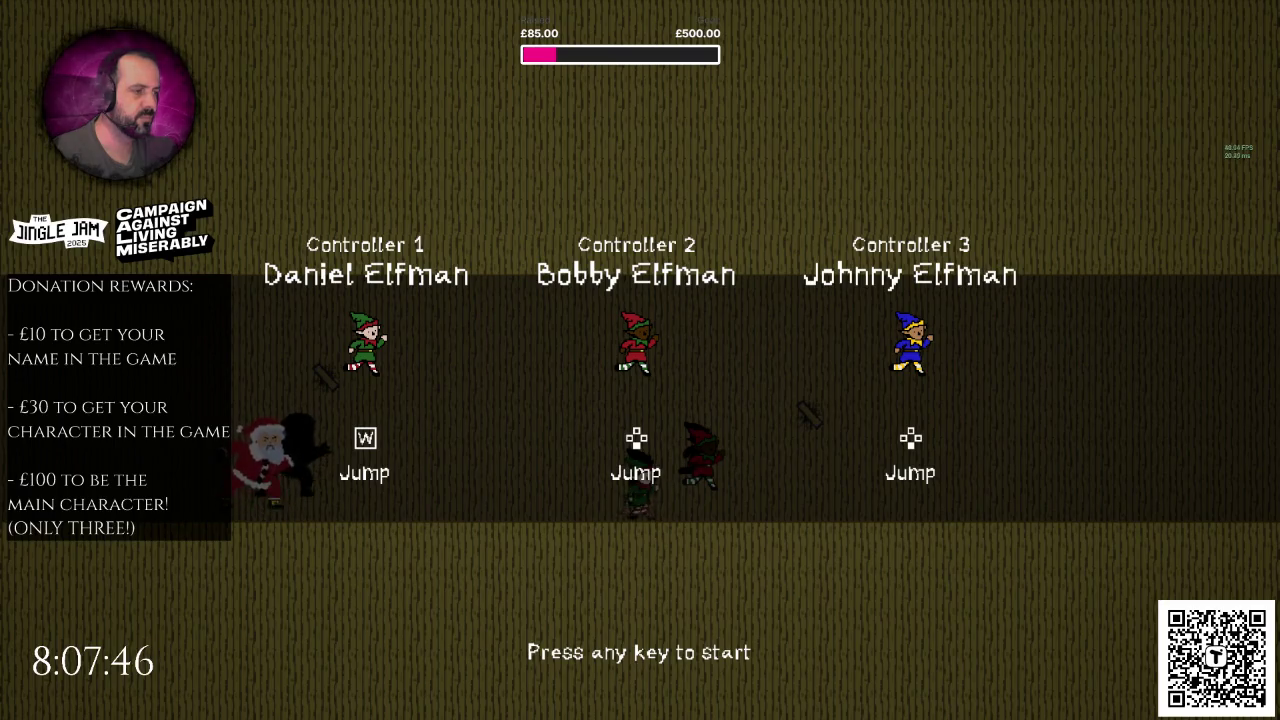
{"action": "key", "text": "w"}
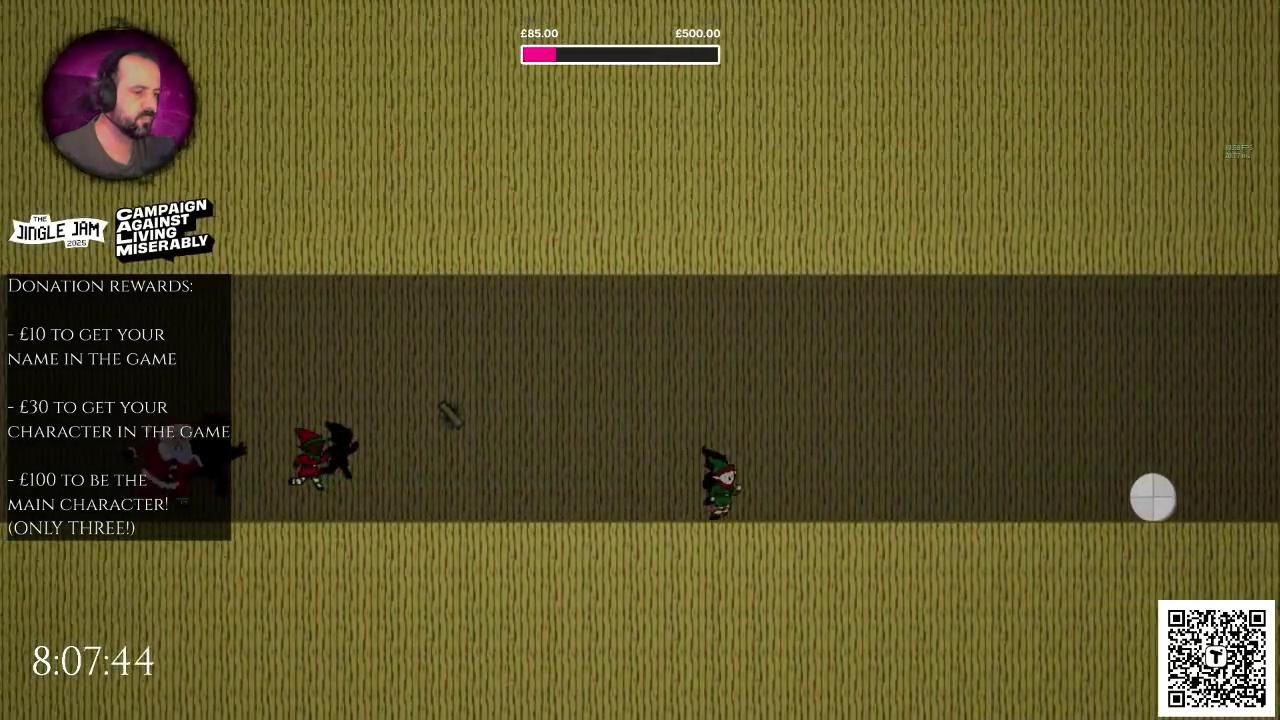
{"action": "key", "text": "Escape"}
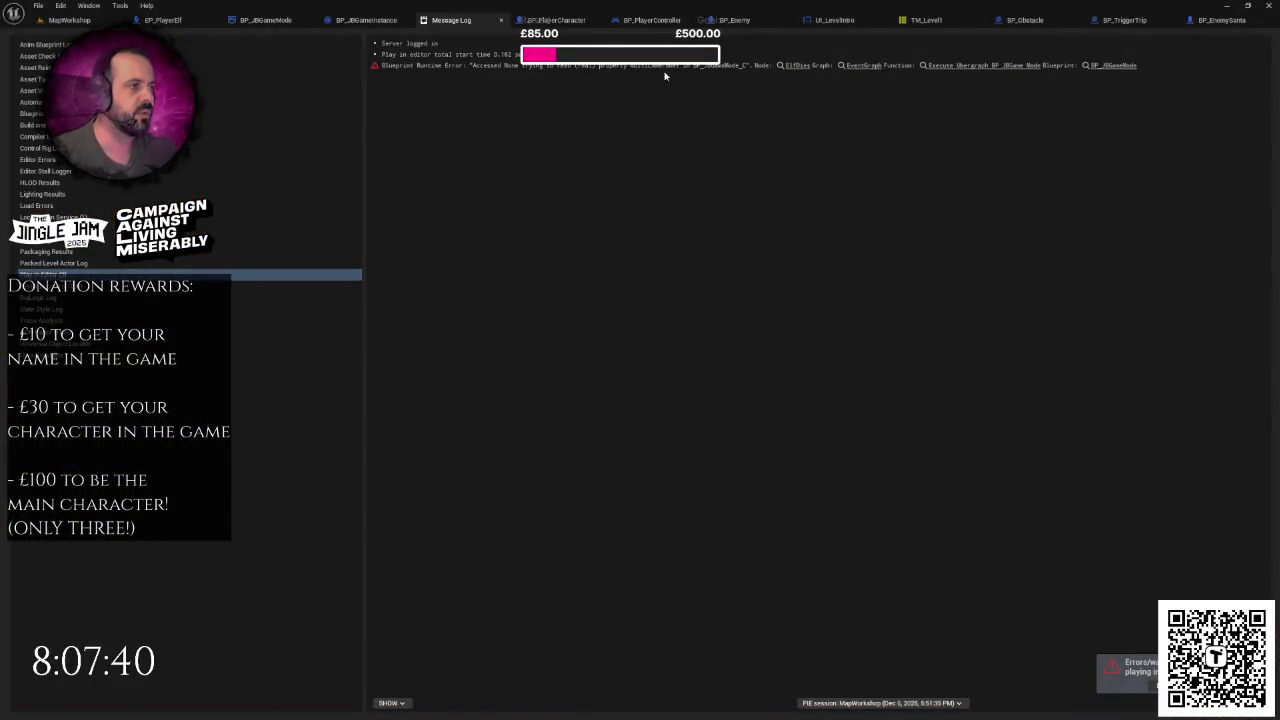
Step: Follow the runtime error's Elf Dies link into BP_JBGameMode's EventGraph
{"action": "left_click", "coordinate": [771, 64]}
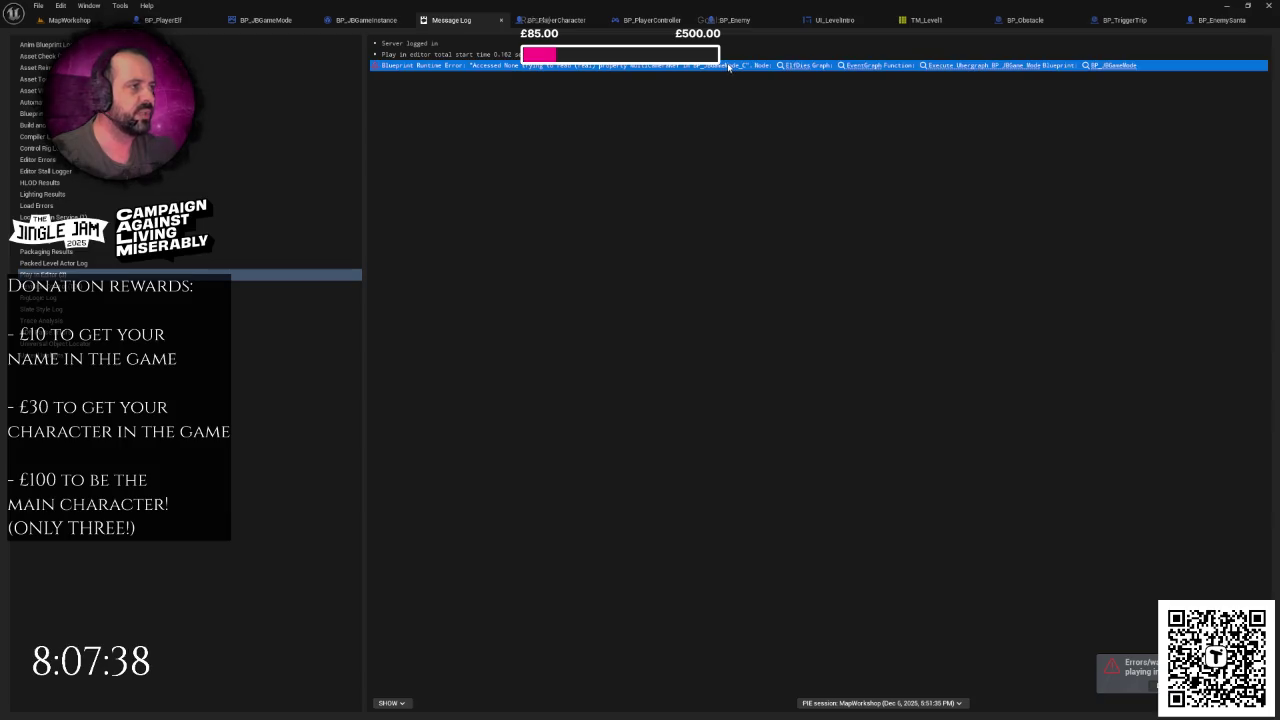
{"action": "left_click", "coordinate": [1105, 65]}
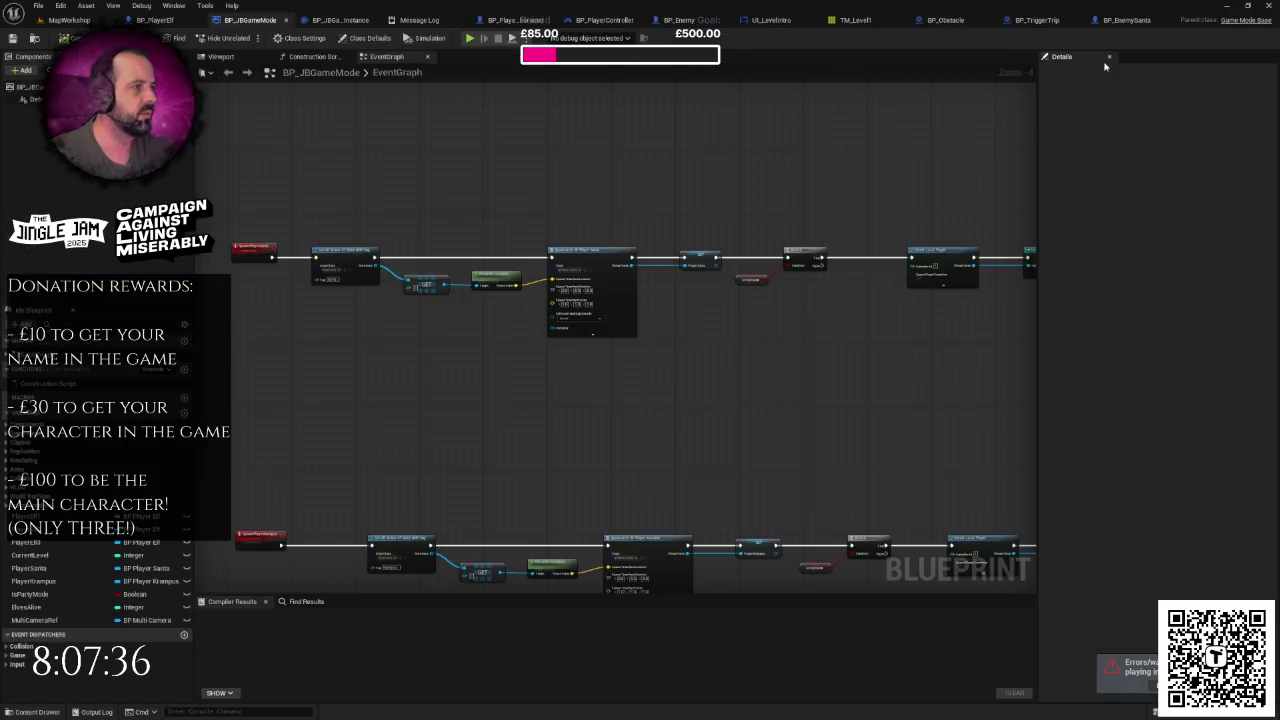
{"action": "left_click", "coordinate": [406, 20]}
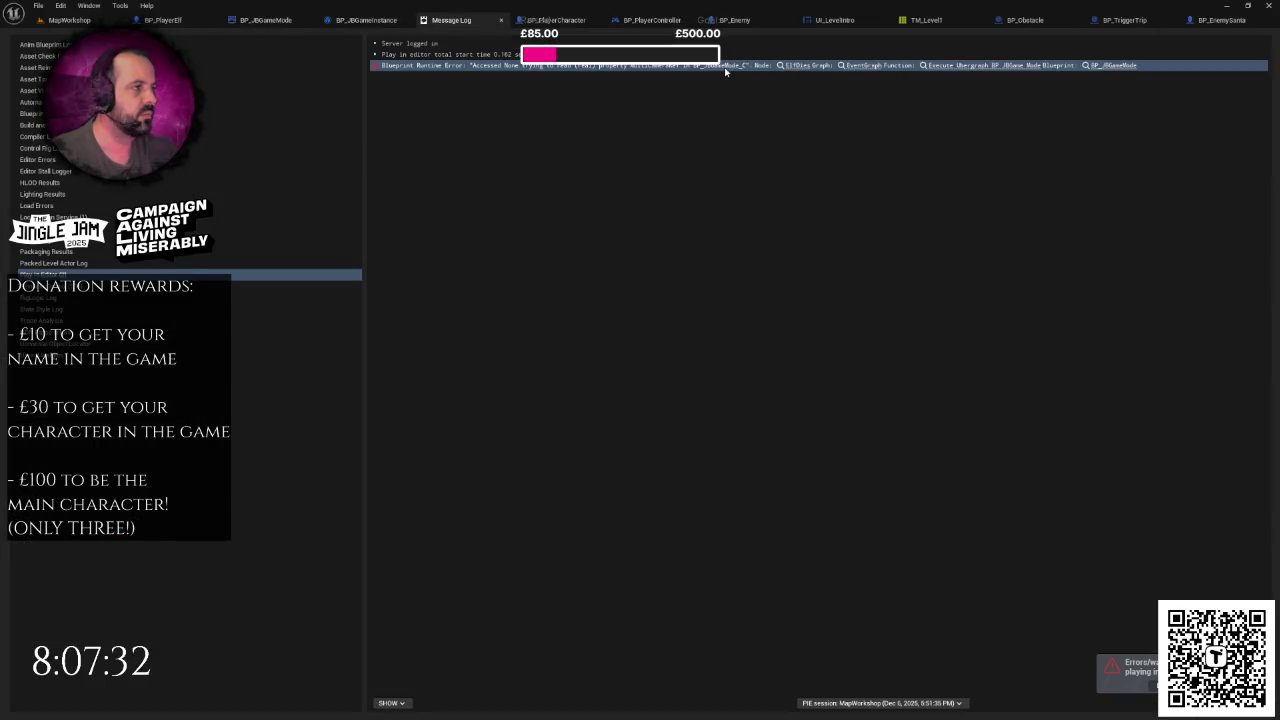
{"action": "left_click", "coordinate": [801, 64]}
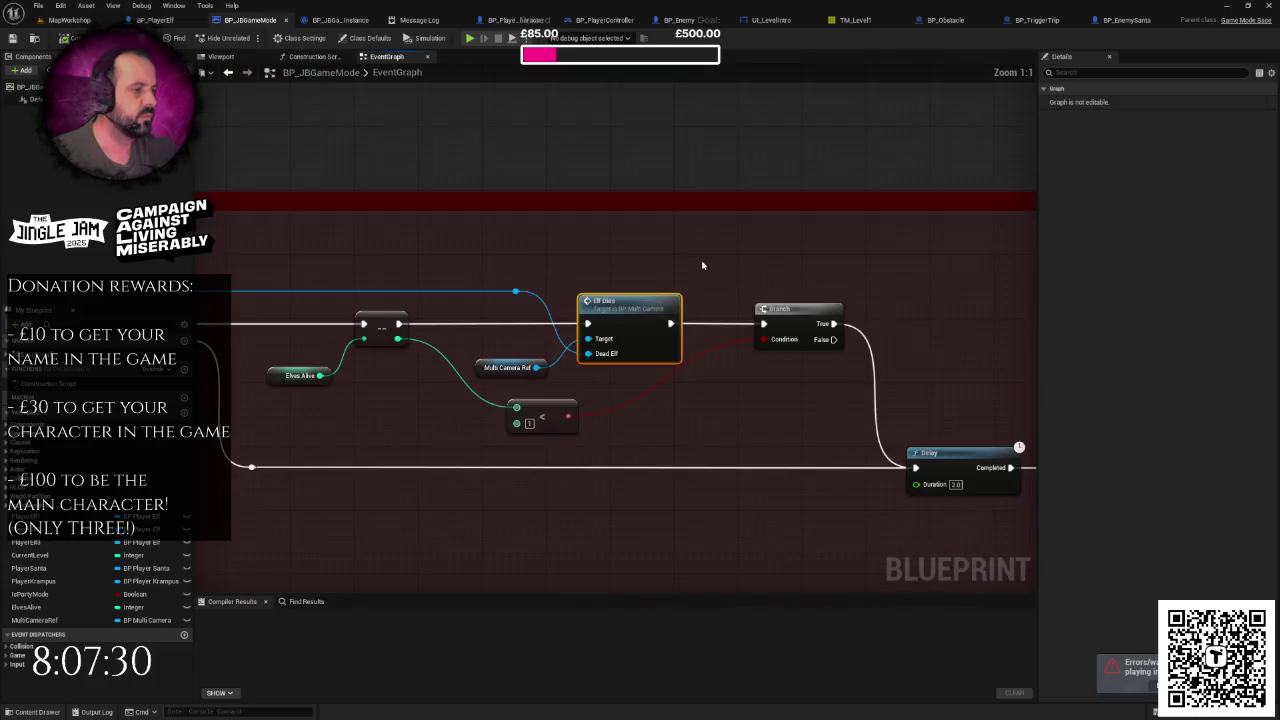
Step: Inspect the Death handler around the Multi Camera Ref variable node
{"action": "scroll", "coordinate": [851, 220], "scroll_direction": "down", "scroll_amount": 3}
{"action": "left_click_drag", "start_coordinate": [898, 200], "coordinate": [753, 211]}
{"action": "scroll", "coordinate": [559, 241], "scroll_direction": "up", "scroll_amount": 3}
{"action": "left_click", "coordinate": [596, 321]}
{"action": "scroll", "coordinate": [568, 271], "scroll_direction": "down", "scroll_amount": 7}
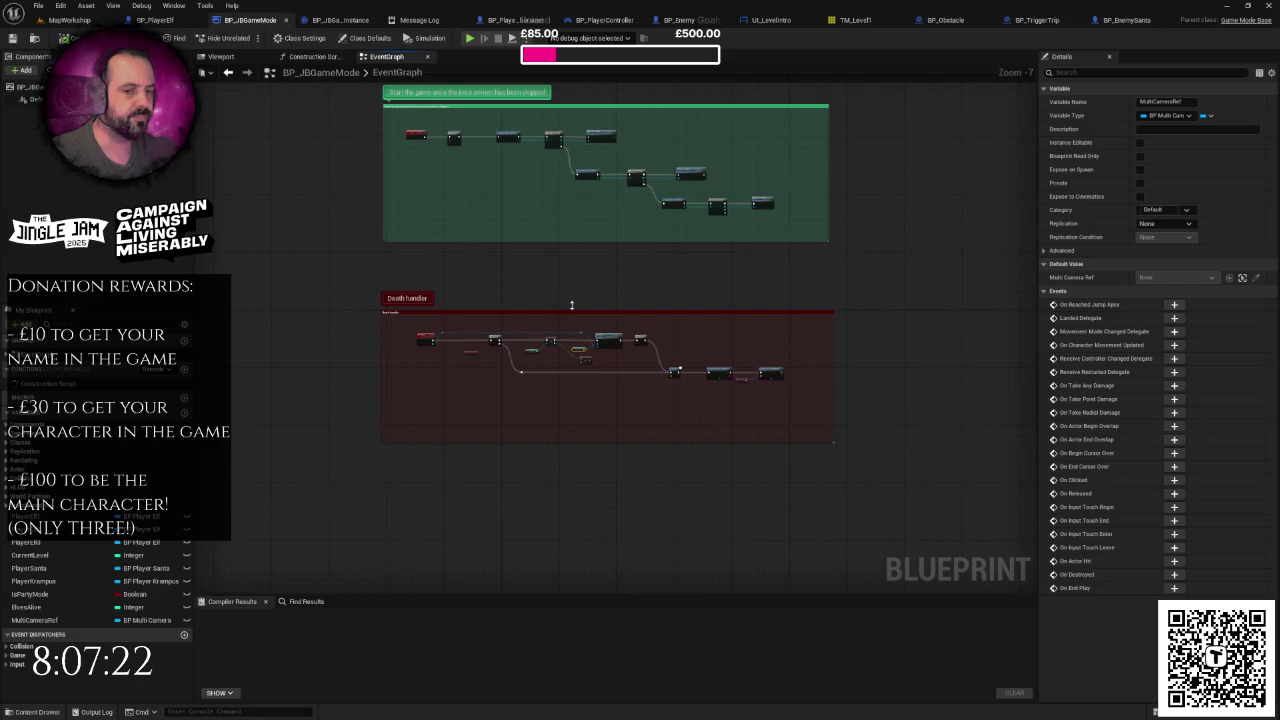
{"action": "right_click", "coordinate": [571, 305]}
{"action": "right_click", "coordinate": [555, 283]}
{"action": "scroll", "coordinate": [520, 283], "scroll_direction": "down", "scroll_amount": 4}
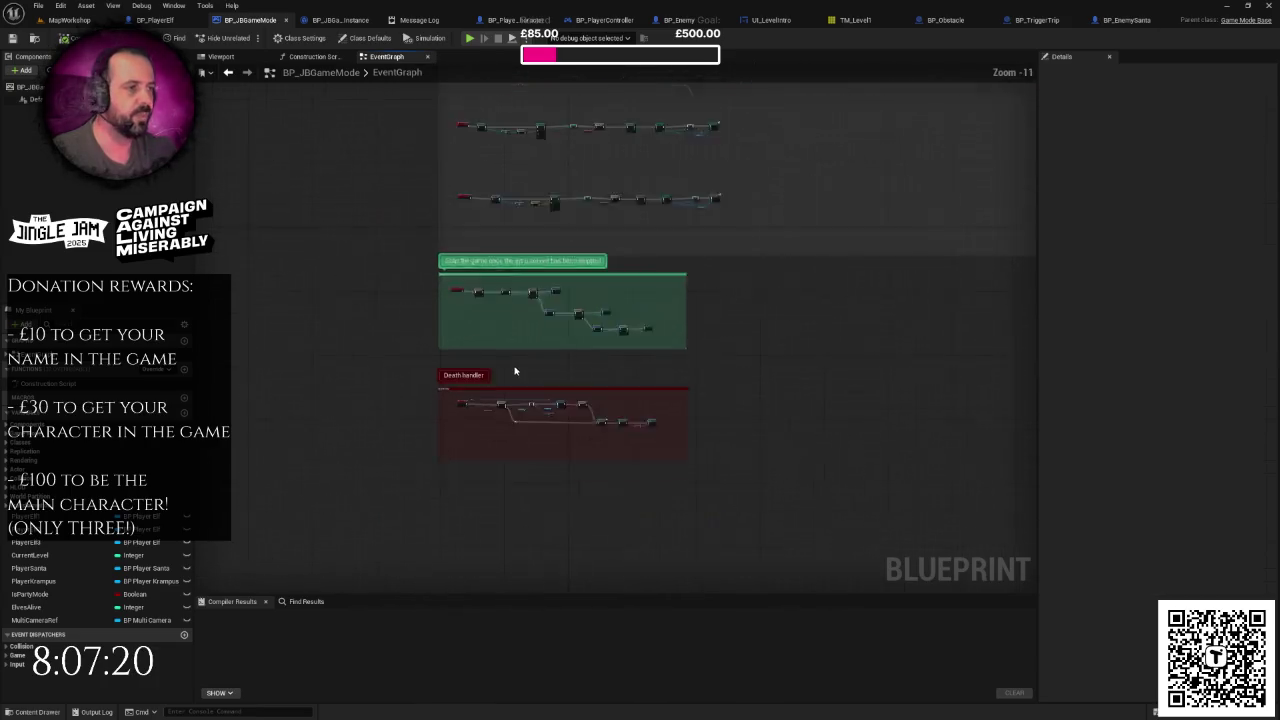
{"action": "scroll", "coordinate": [515, 372], "scroll_direction": "up", "scroll_amount": 8}
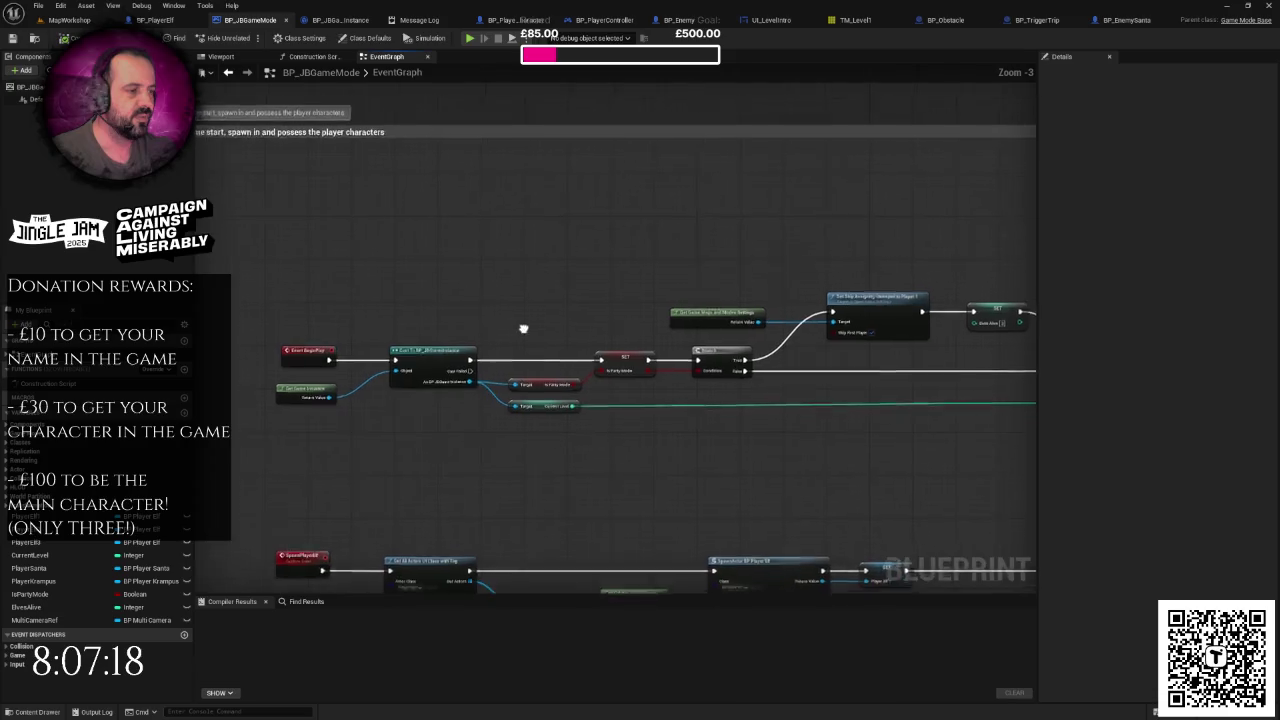
Step: Pan and zoom across the BeginPlay spawn chains in BP_JBGameMode's graph
{"action": "left_click_drag", "start_coordinate": [525, 332], "coordinate": [455, 297]}
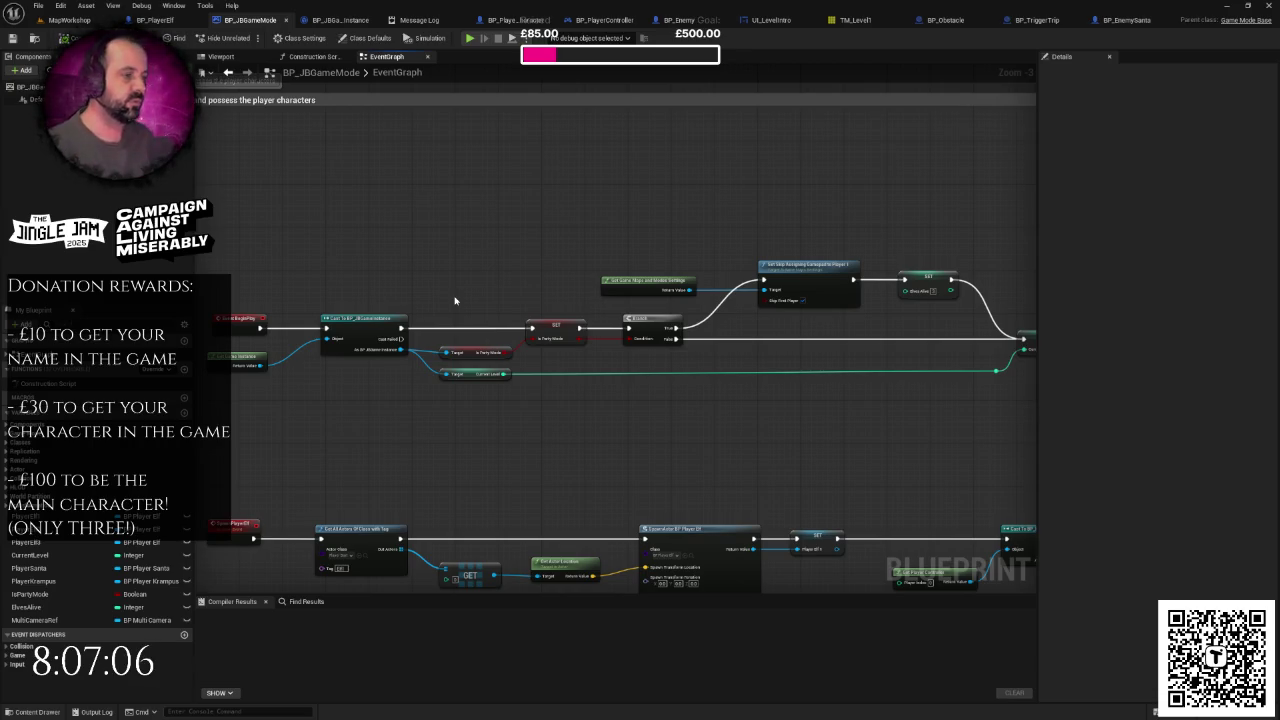
{"action": "scroll", "coordinate": [409, 277], "scroll_direction": "down", "scroll_amount": 1}
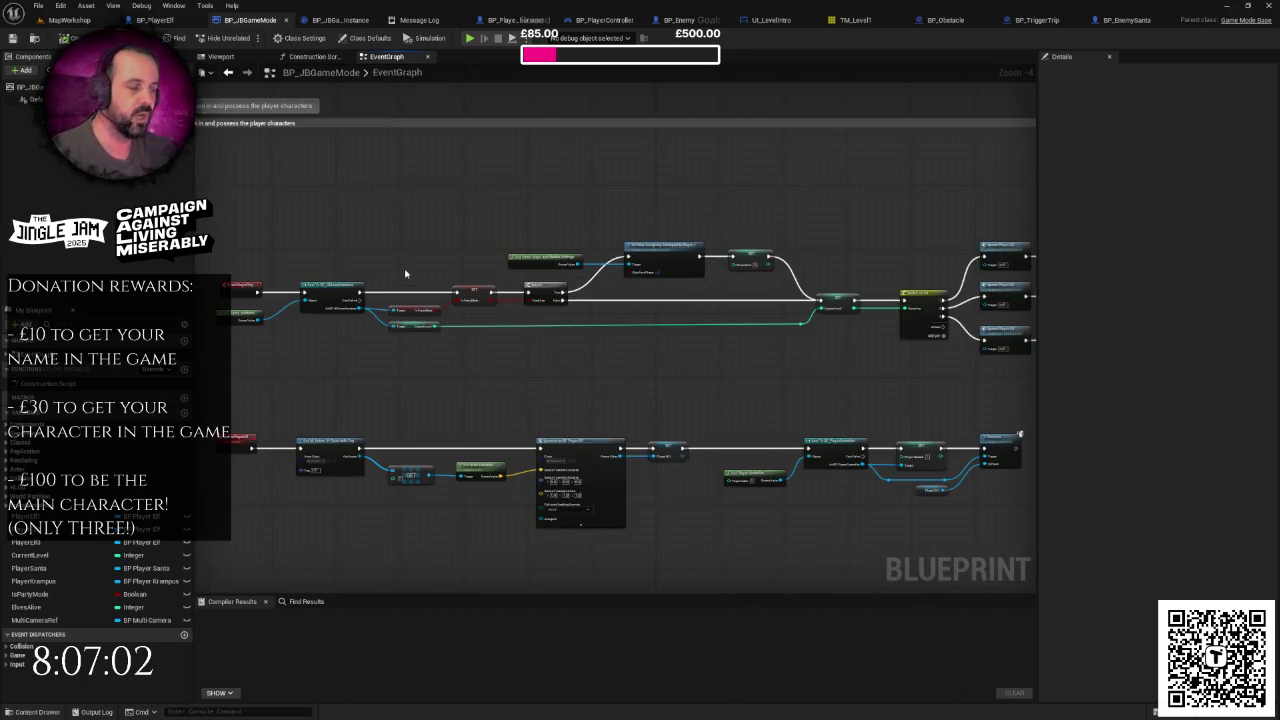
{"action": "scroll", "coordinate": [465, 280], "scroll_direction": "down", "scroll_amount": 5}
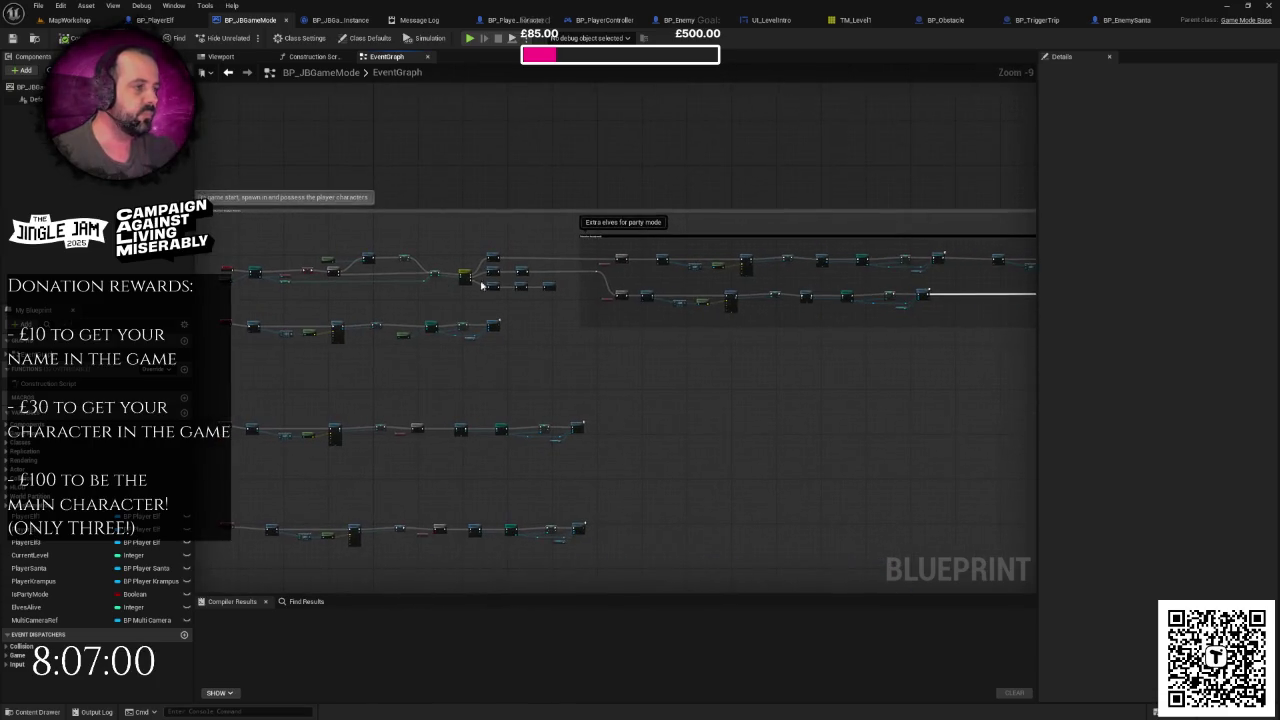
{"action": "scroll", "coordinate": [464, 280], "scroll_direction": "up", "scroll_amount": 1}
{"action": "scroll", "coordinate": [567, 307], "scroll_direction": "up", "scroll_amount": 1}
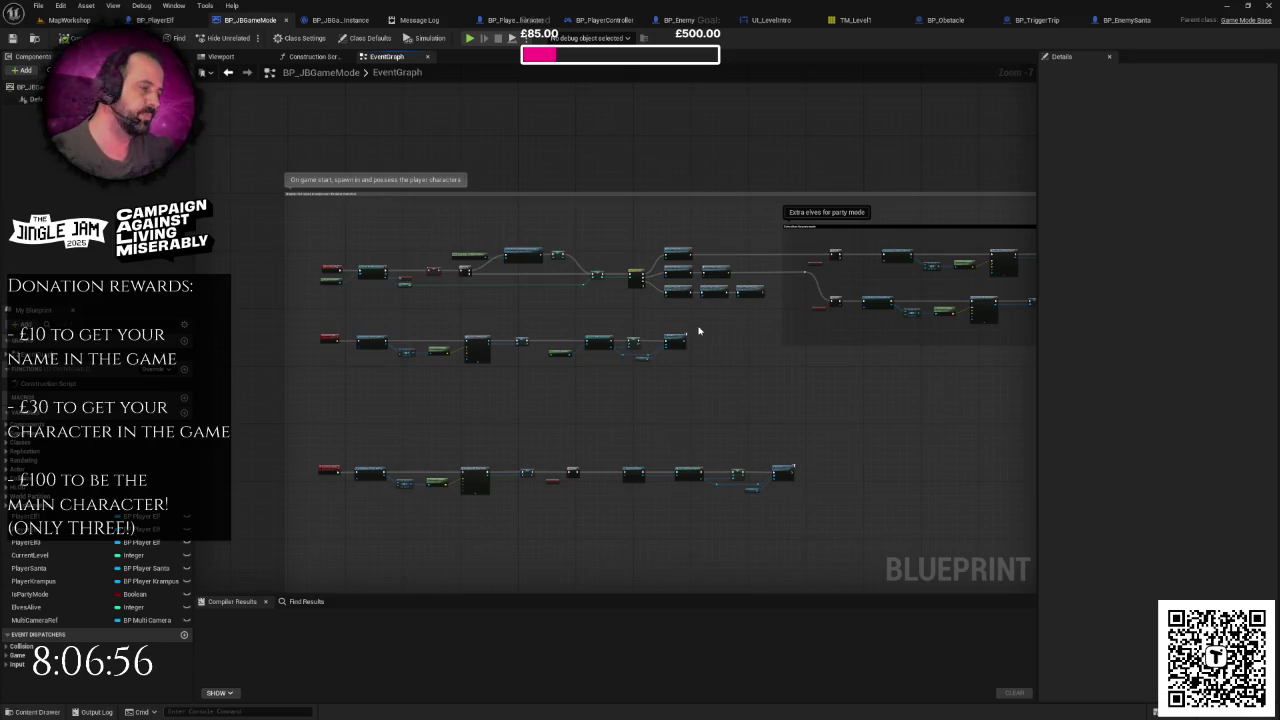
{"action": "left_click_drag", "start_coordinate": [699, 330], "coordinate": [546, 343]}
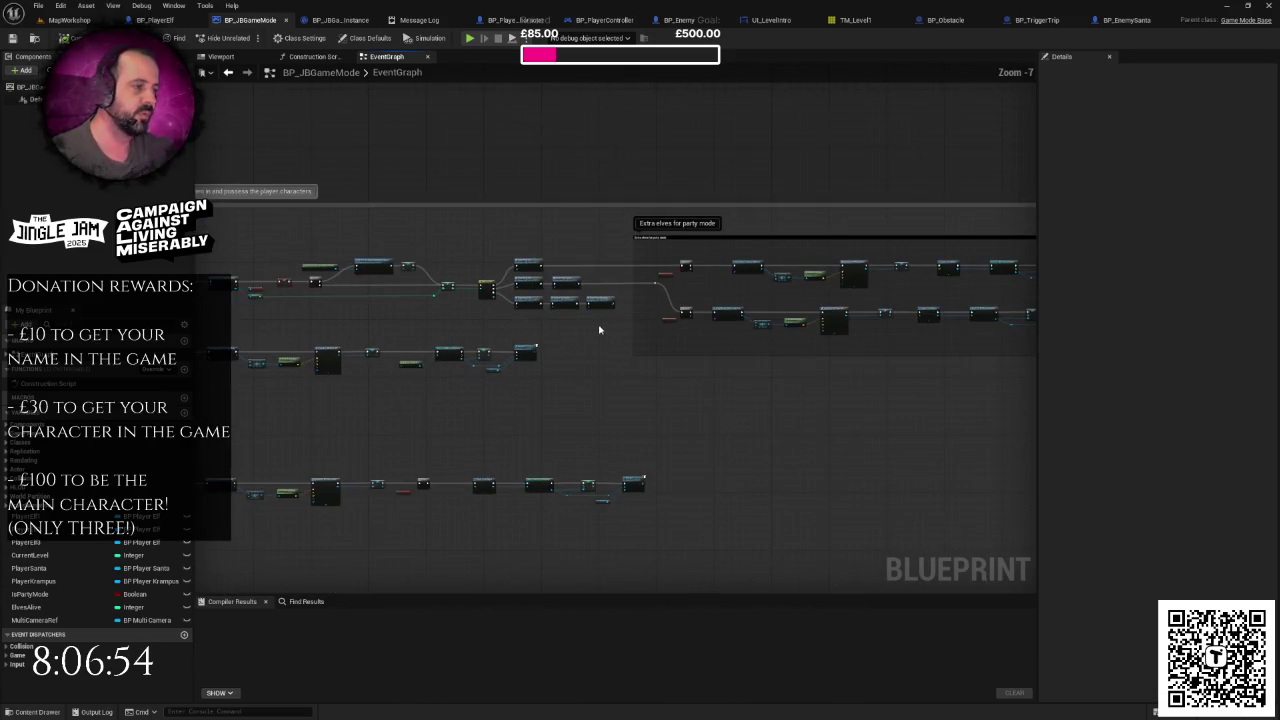
{"action": "mouse_move", "coordinate": [677, 322]}
{"action": "left_mouse_down"}
{"action": "mouse_move", "coordinate": [359, 326]}
{"action": "mouse_move", "coordinate": [459, 326]}
{"action": "mouse_move", "coordinate": [613, 293]}
{"action": "left_mouse_up"}
{"action": "scroll", "coordinate": [579, 326], "scroll_direction": "up", "scroll_amount": 2}
{"action": "scroll", "coordinate": [615, 297], "scroll_direction": "up", "scroll_amount": 1}
{"action": "scroll", "coordinate": [433, 293], "scroll_direction": "down", "scroll_amount": 2}
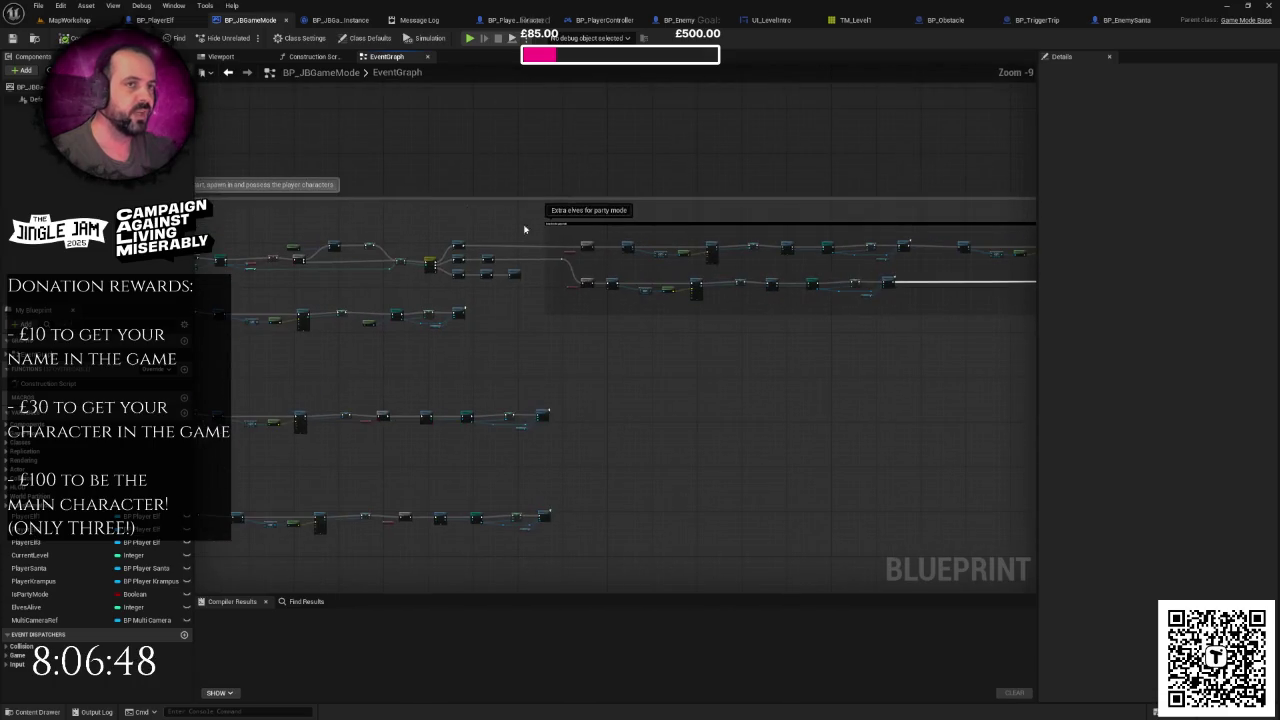
Step: Check the row of PlayerStart flags in the MapWorkshop level
{"action": "left_click", "coordinate": [68, 20]}
{"action": "left_click_drag", "start_coordinate": [458, 242], "coordinate": [458, 242]}
{"action": "key", "text": "d"}
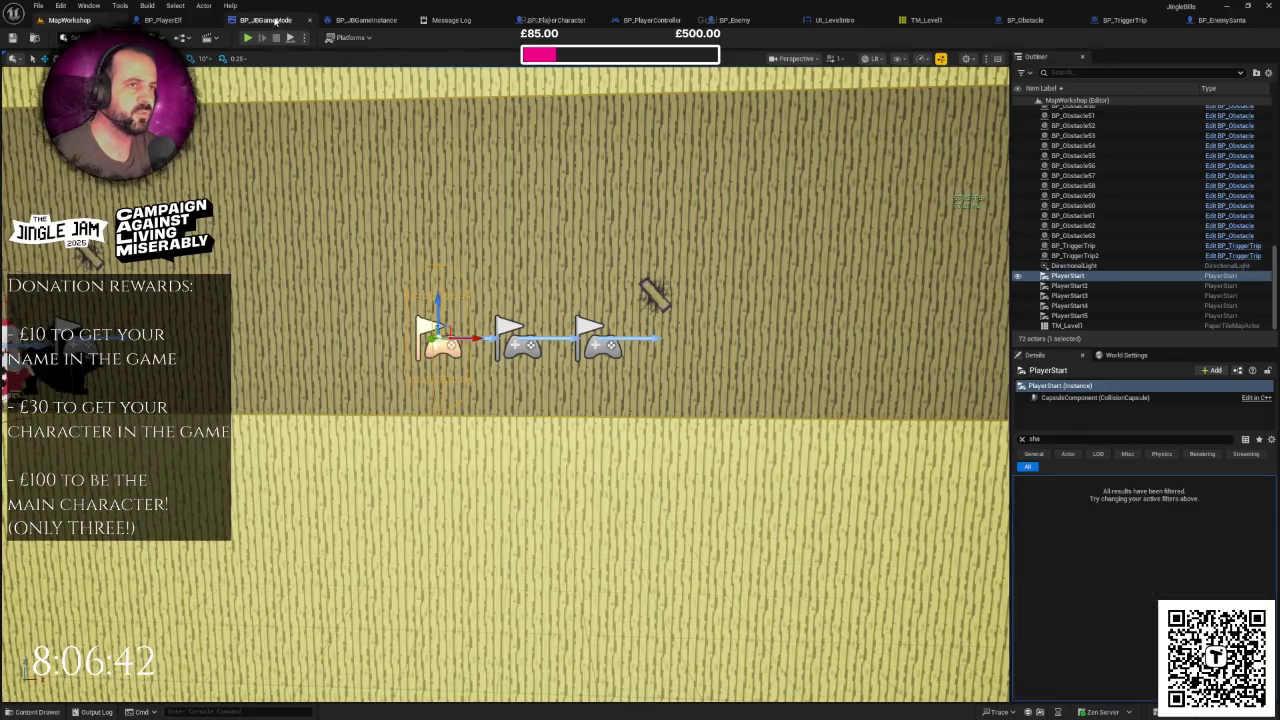
{"action": "left_click", "coordinate": [265, 20]}
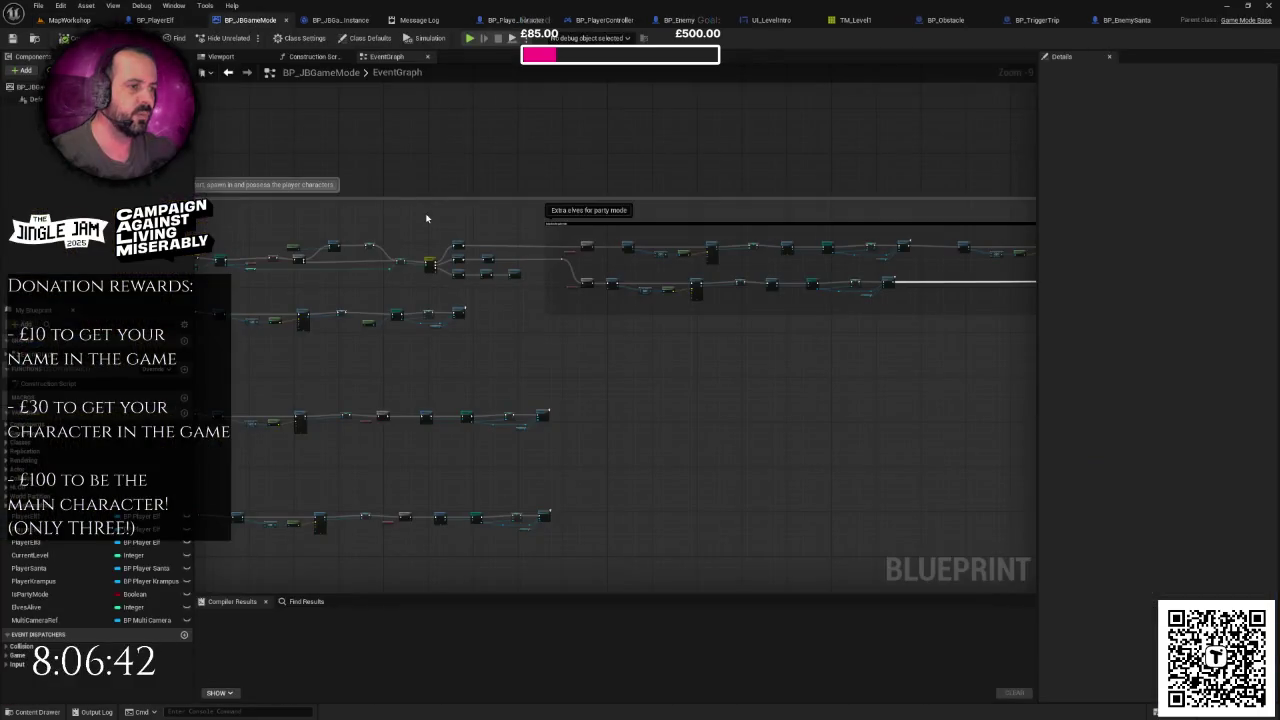
Step: Browse leftward along the spawn logic, dismissing the add-node menu
{"action": "scroll", "coordinate": [476, 256], "scroll_direction": "up", "scroll_amount": 2}
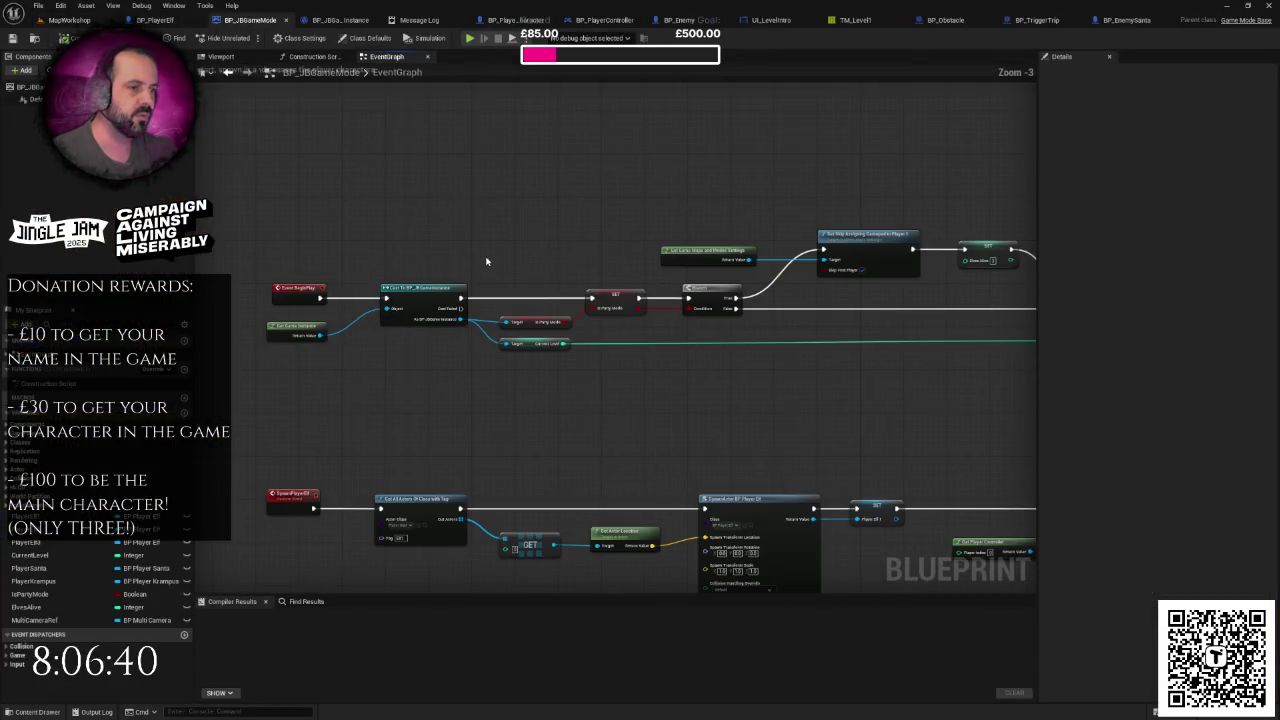
{"action": "right_click", "coordinate": [482, 250]}
{"action": "left_click", "coordinate": [480, 246]}
{"action": "scroll", "coordinate": [477, 230], "scroll_direction": "down", "scroll_amount": 1}
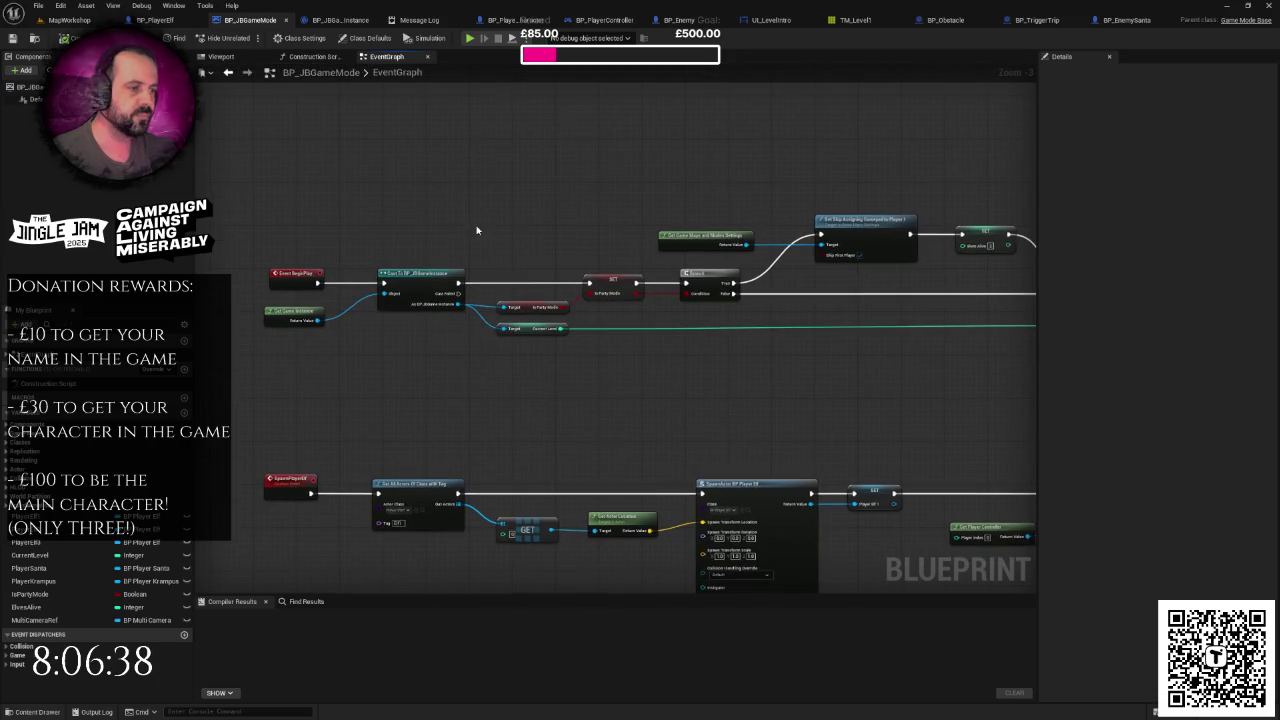
{"action": "scroll", "coordinate": [520, 220], "scroll_direction": "up", "scroll_amount": 1}
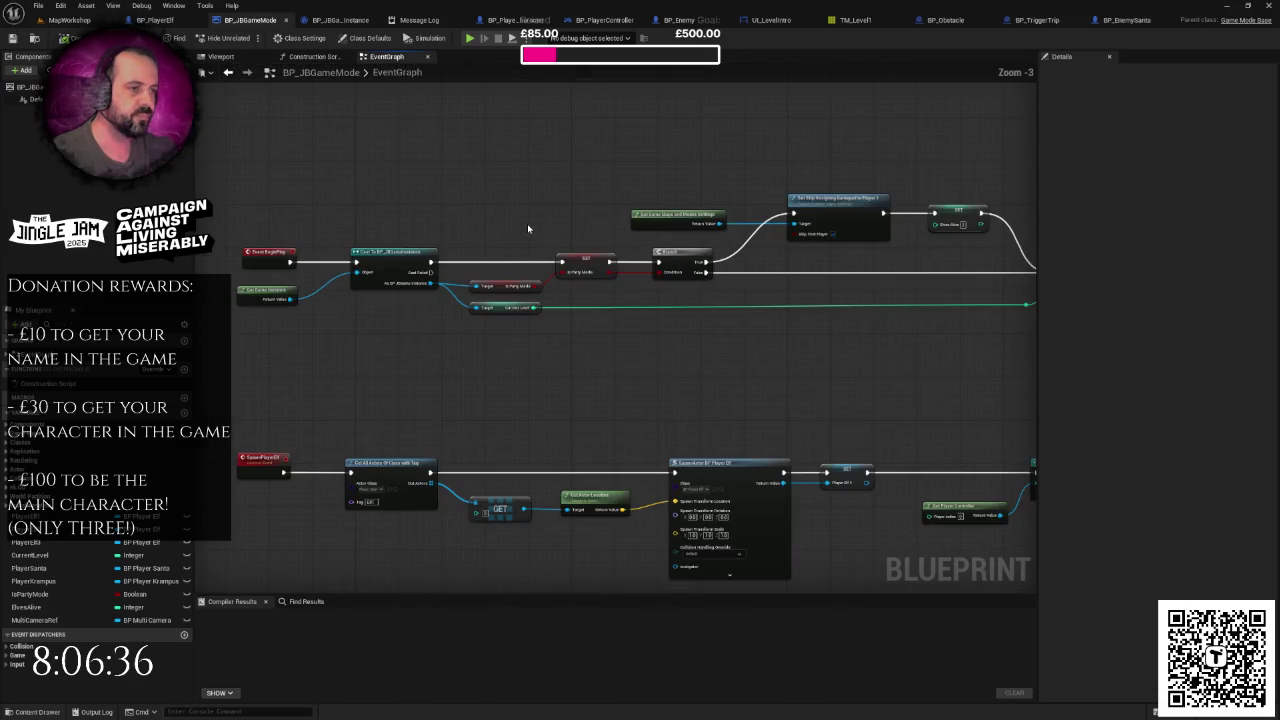
{"action": "left_click_drag", "start_coordinate": [517, 224], "coordinate": [415, 234]}
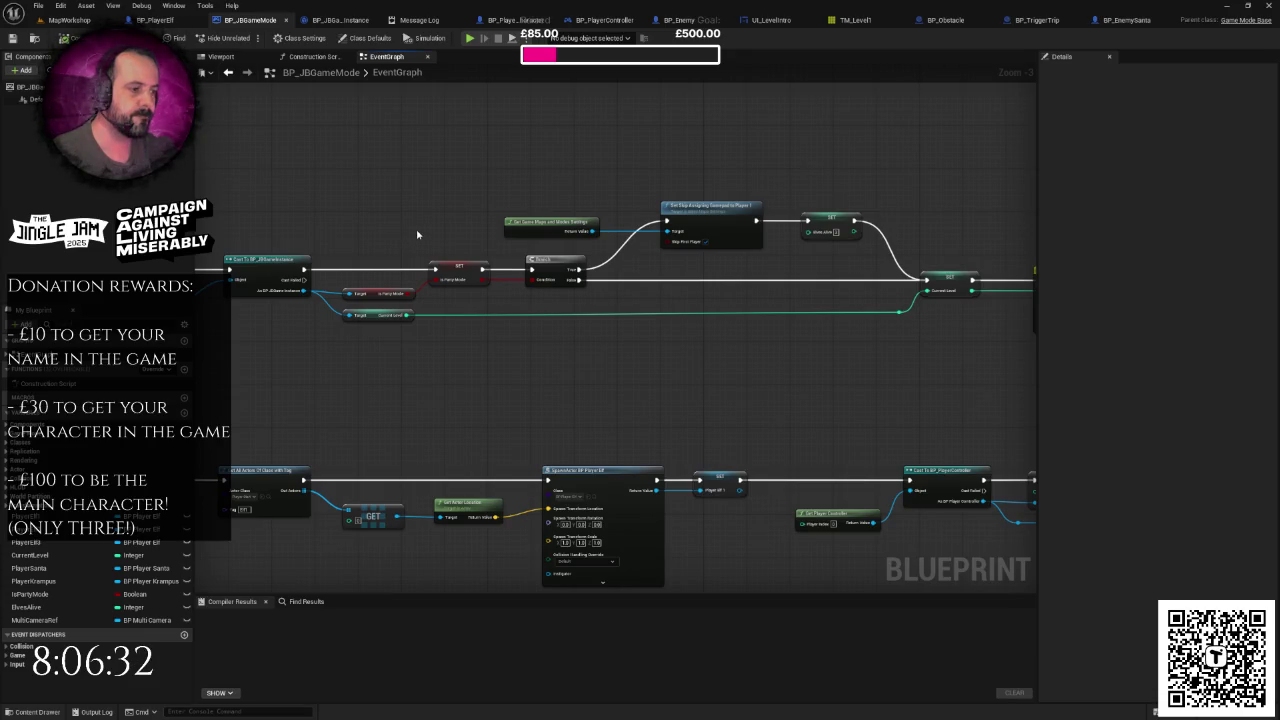
{"action": "scroll", "coordinate": [418, 234], "scroll_direction": "down", "scroll_amount": 1}
{"action": "scroll", "coordinate": [591, 218], "scroll_direction": "up", "scroll_amount": 3}
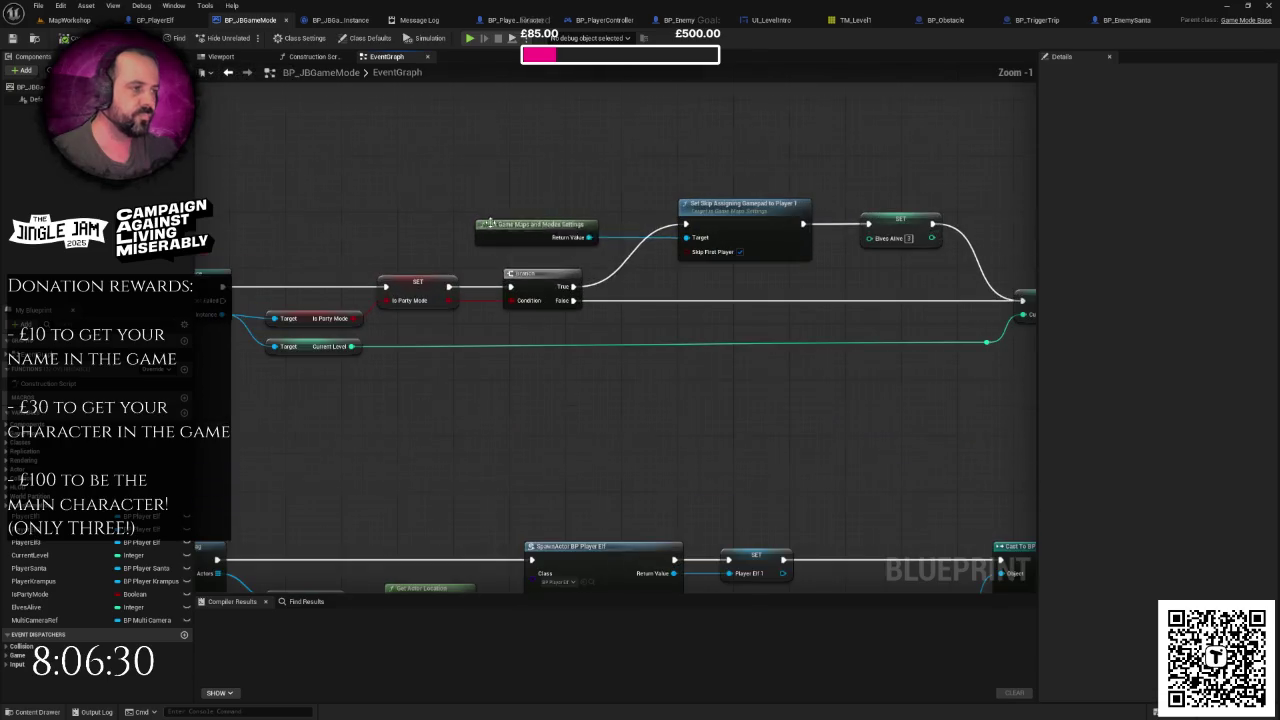
{"action": "scroll", "coordinate": [615, 203], "scroll_direction": "down", "scroll_amount": 1}
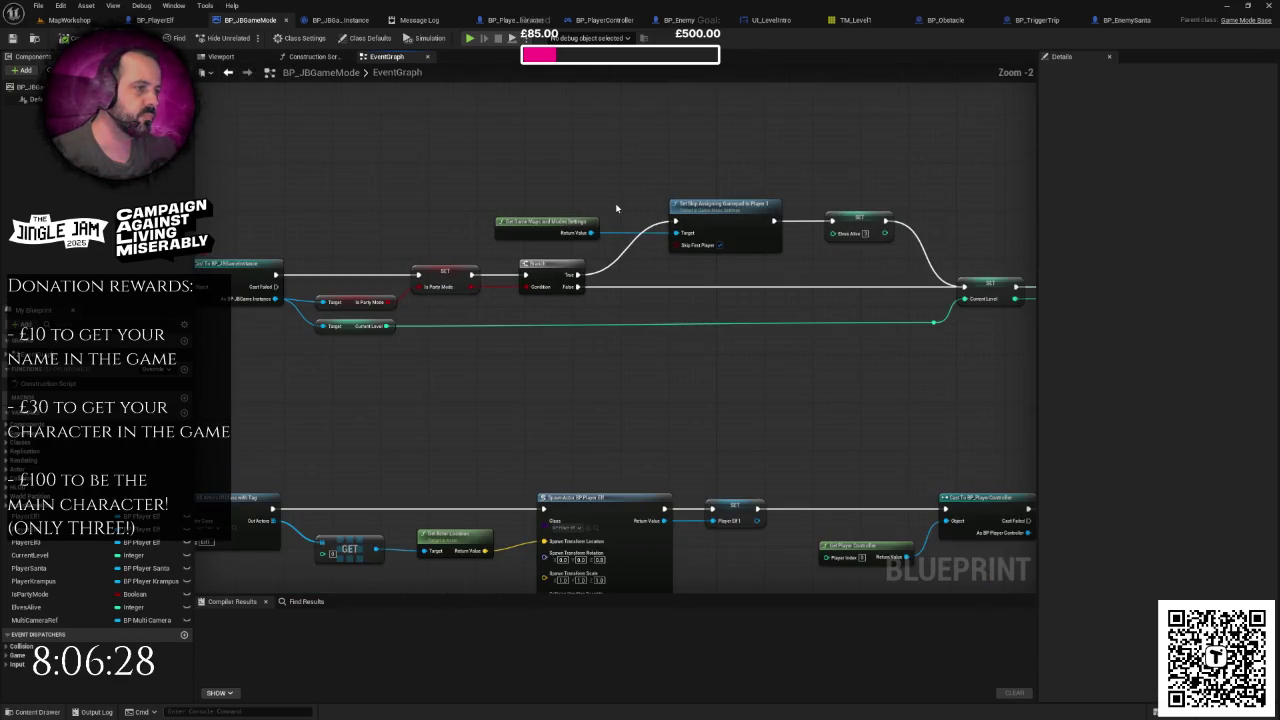
Step: Select the party-mode SET node with its getters and review the switch and spawn nodes
{"action": "right_click", "coordinate": [615, 203]}
{"action": "left_click", "coordinate": [603, 196]}
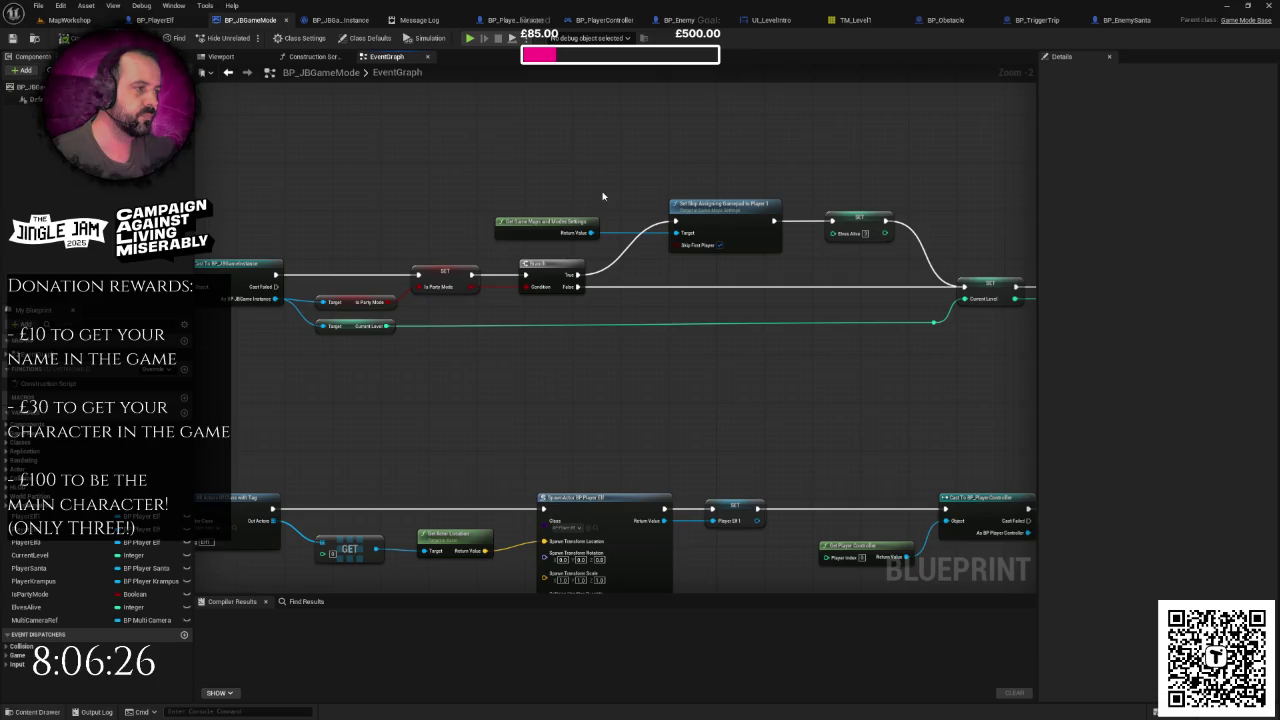
{"action": "mouse_move", "coordinate": [603, 196]}
{"action": "left_mouse_down"}
{"action": "mouse_move", "coordinate": [737, 200]}
{"action": "mouse_move", "coordinate": [737, 181]}
{"action": "left_mouse_up"}
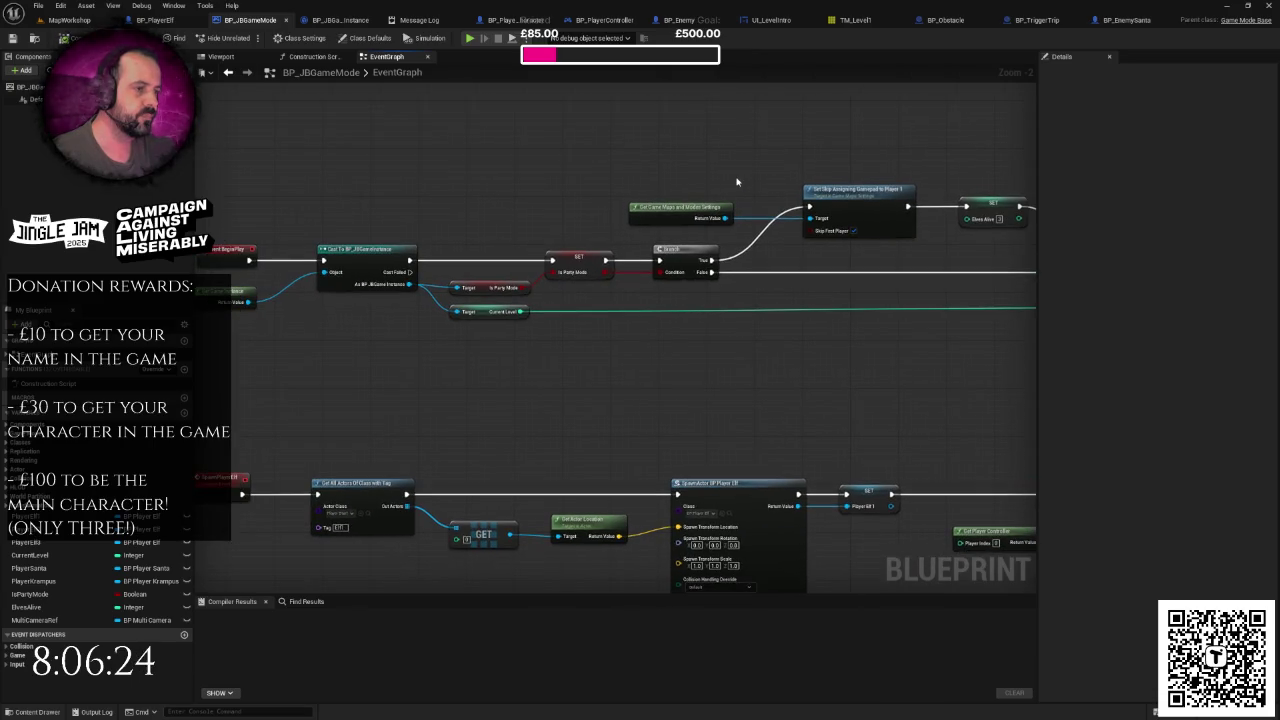
{"action": "scroll", "coordinate": [725, 183], "scroll_direction": "down", "scroll_amount": 1}
{"action": "scroll", "coordinate": [705, 186], "scroll_direction": "down", "scroll_amount": 1}
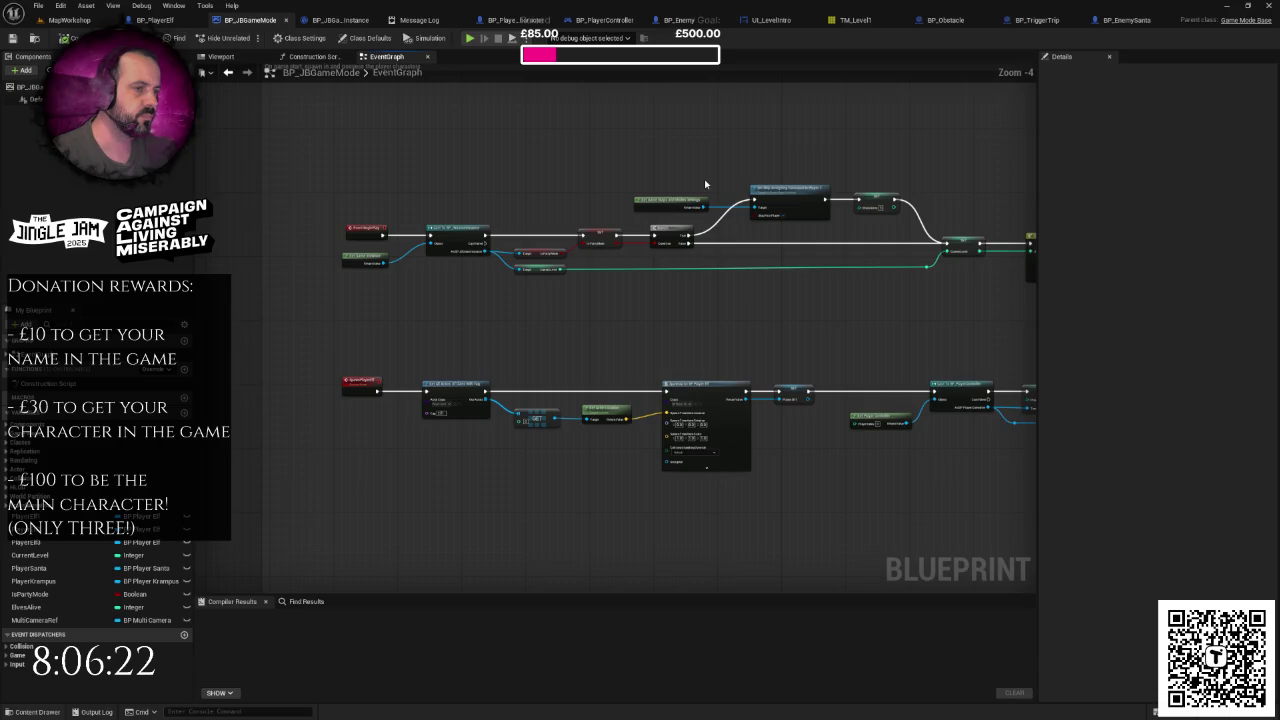
{"action": "scroll", "coordinate": [671, 194], "scroll_direction": "up", "scroll_amount": 1}
{"action": "scroll", "coordinate": [597, 231], "scroll_direction": "up", "scroll_amount": 1}
{"action": "left_click_drag", "start_coordinate": [483, 271], "coordinate": [517, 326]}
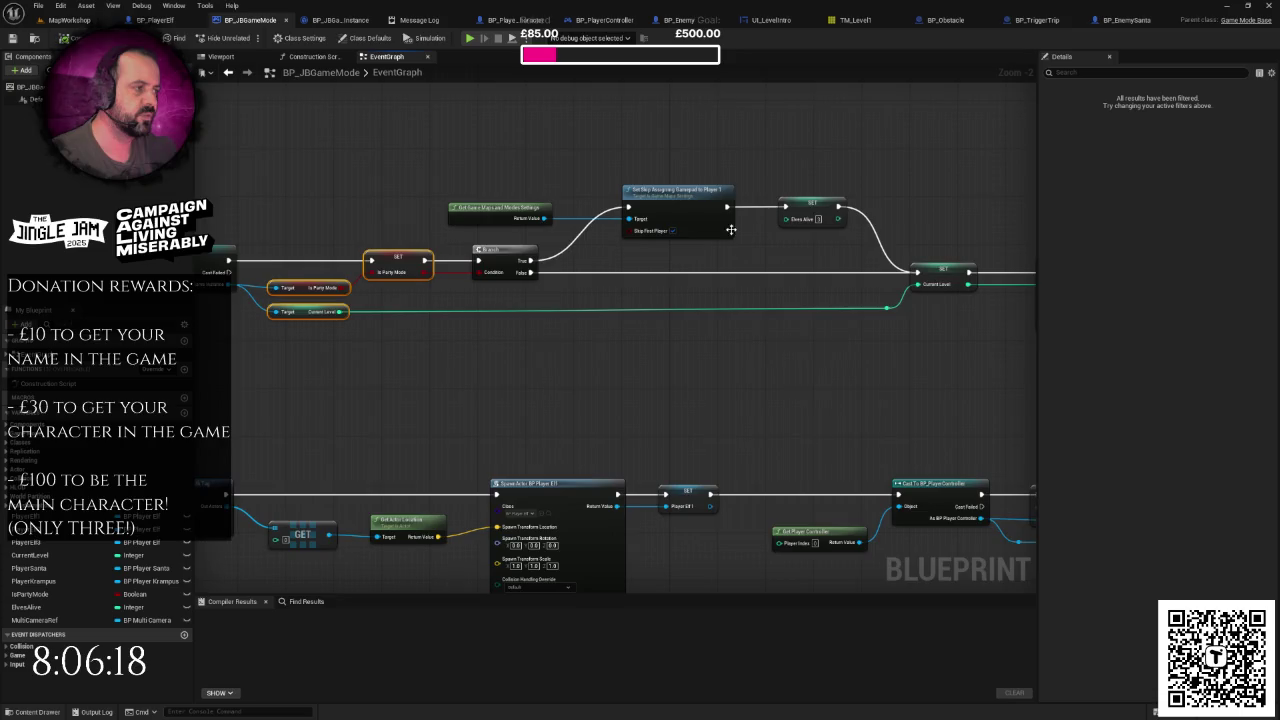
{"action": "left_click_drag", "start_coordinate": [731, 230], "coordinate": [561, 236]}
{"action": "scroll", "coordinate": [409, 240], "scroll_direction": "down", "scroll_amount": 1}
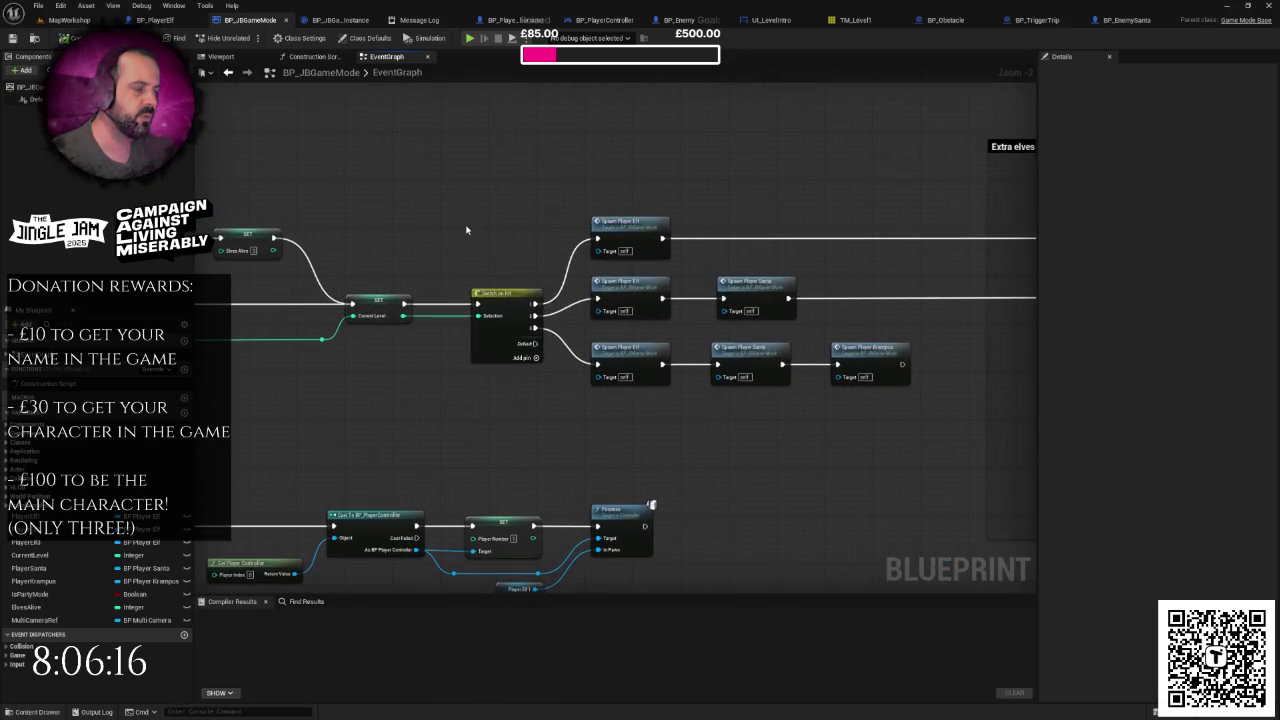
{"action": "scroll", "coordinate": [466, 230], "scroll_direction": "down", "scroll_amount": 5}
{"action": "mouse_move", "coordinate": [466, 240]}
{"action": "left_mouse_down"}
{"action": "mouse_move", "coordinate": [210, 250]}
{"action": "mouse_move", "coordinate": [506, 247]}
{"action": "left_mouse_up"}
Step: Recheck the level, bring the red comment box into view, and save BP_JBGameMode
{"action": "left_click", "coordinate": [70, 19]}
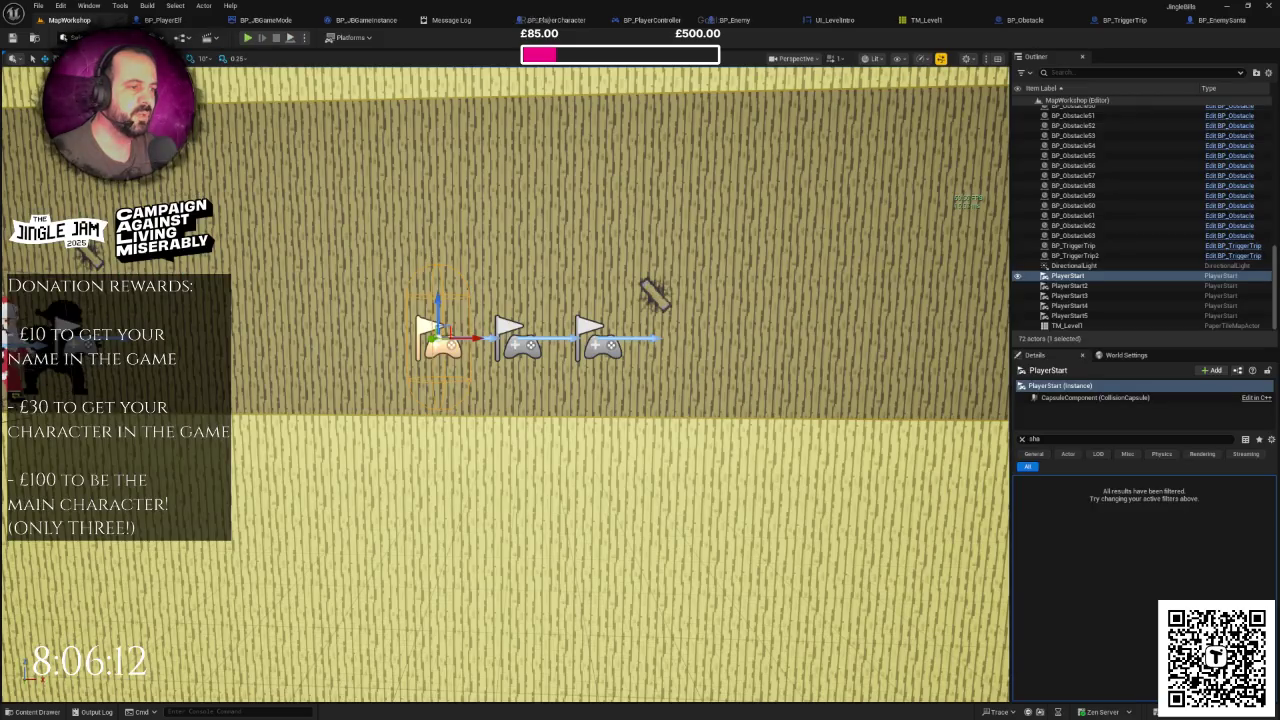
{"action": "scroll", "coordinate": [490, 283], "scroll_direction": "up", "scroll_amount": 1}
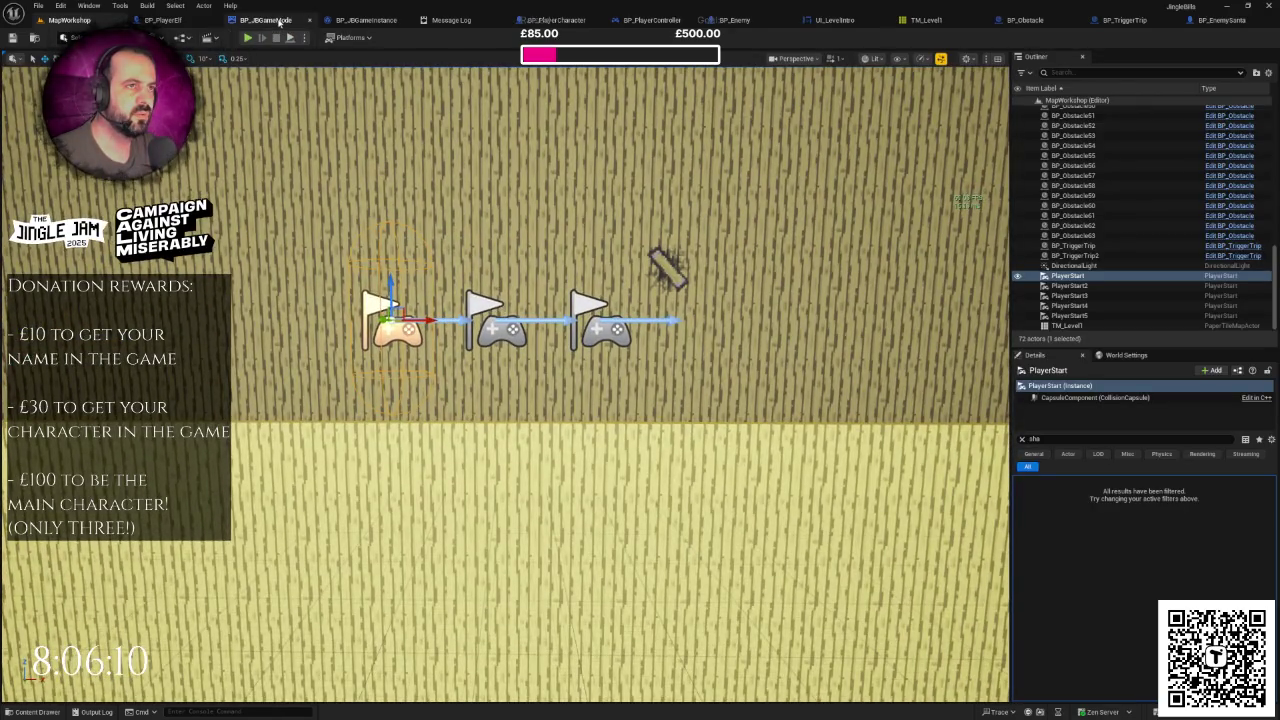
{"action": "left_click", "coordinate": [262, 19]}
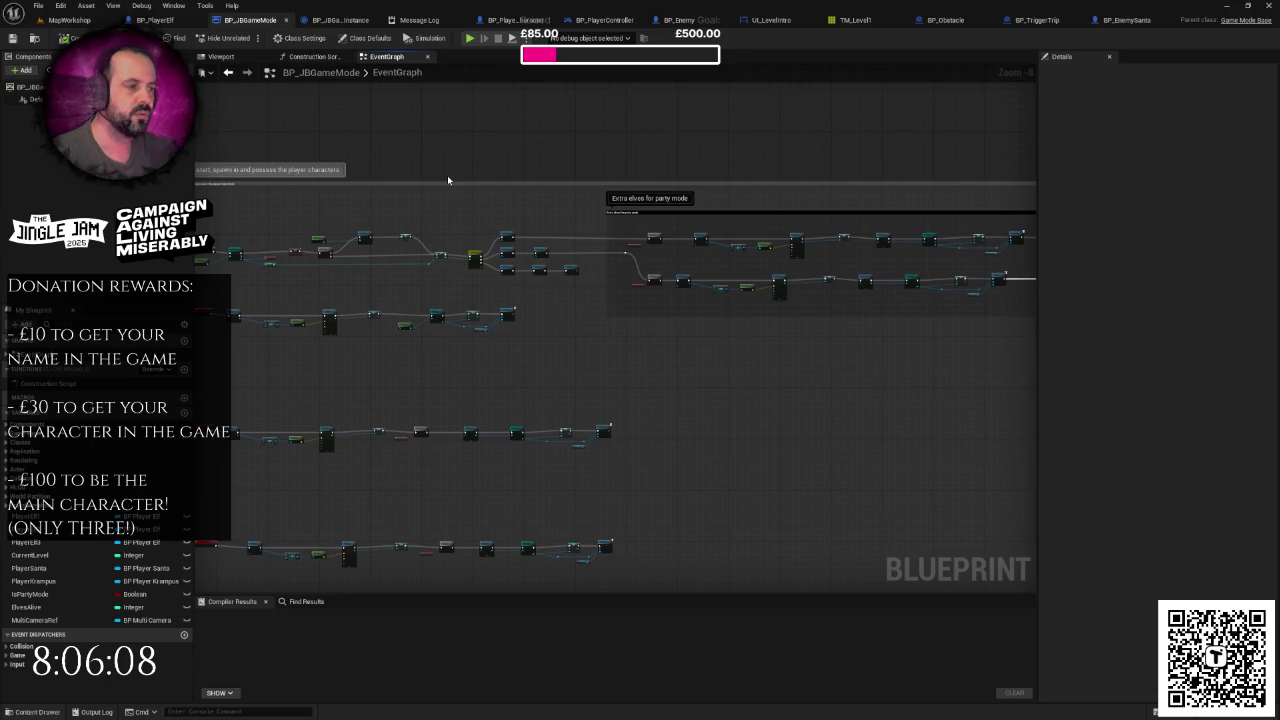
{"action": "scroll", "coordinate": [440, 195], "scroll_direction": "down", "scroll_amount": 3}
{"action": "scroll", "coordinate": [436, 207], "scroll_direction": "down", "scroll_amount": 1}
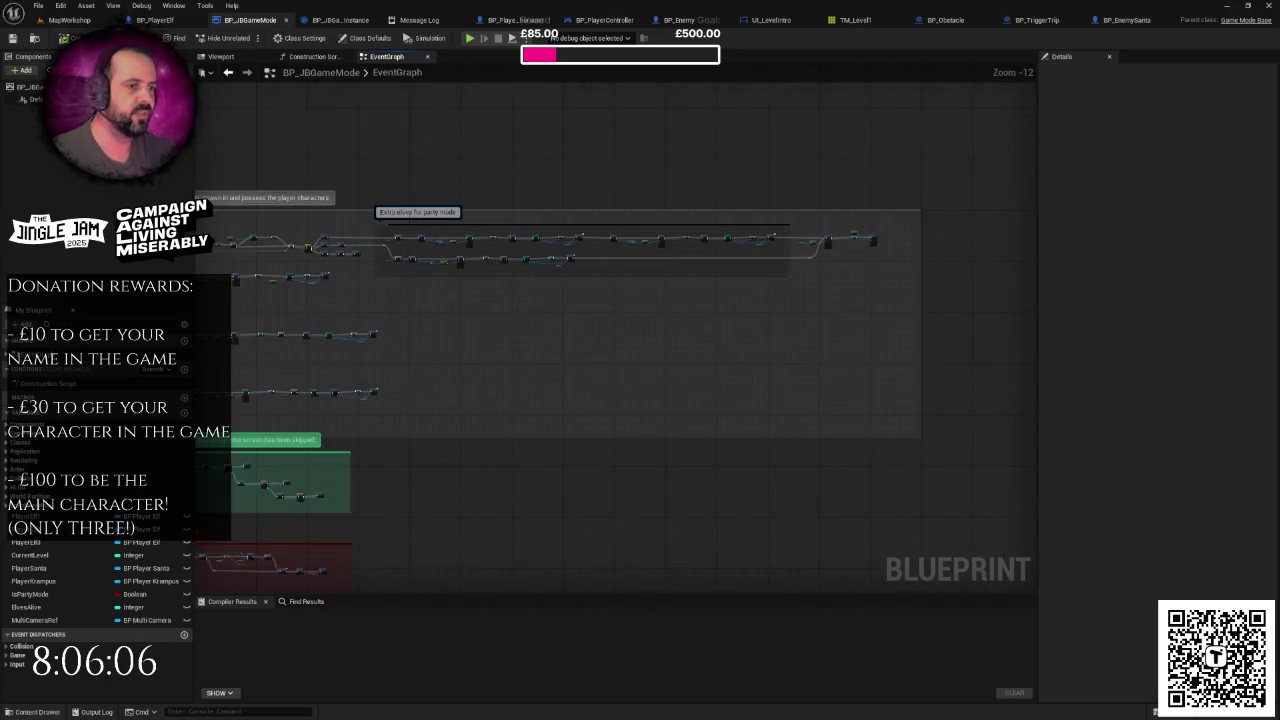
{"action": "left_click_drag", "start_coordinate": [377, 191], "coordinate": [435, 193]}
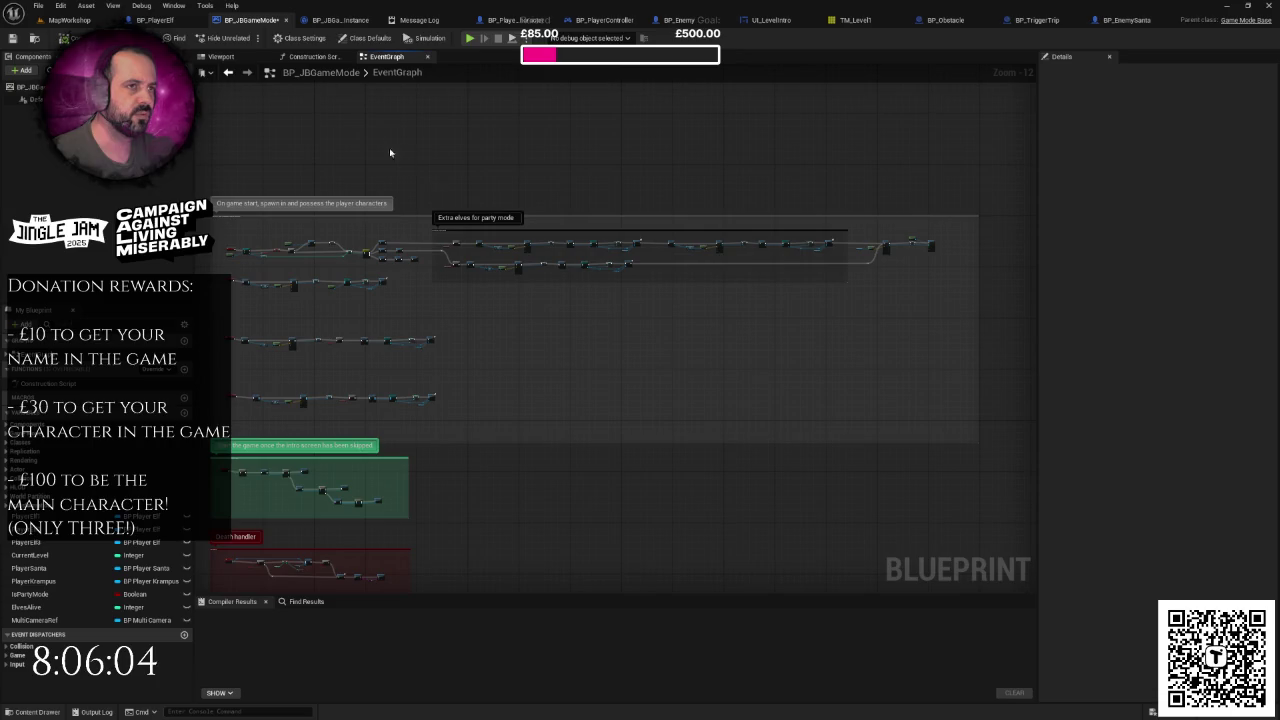
{"action": "left_click_drag", "start_coordinate": [343, 142], "coordinate": [343, 131]}
{"action": "key", "text": "ctrl+s"}
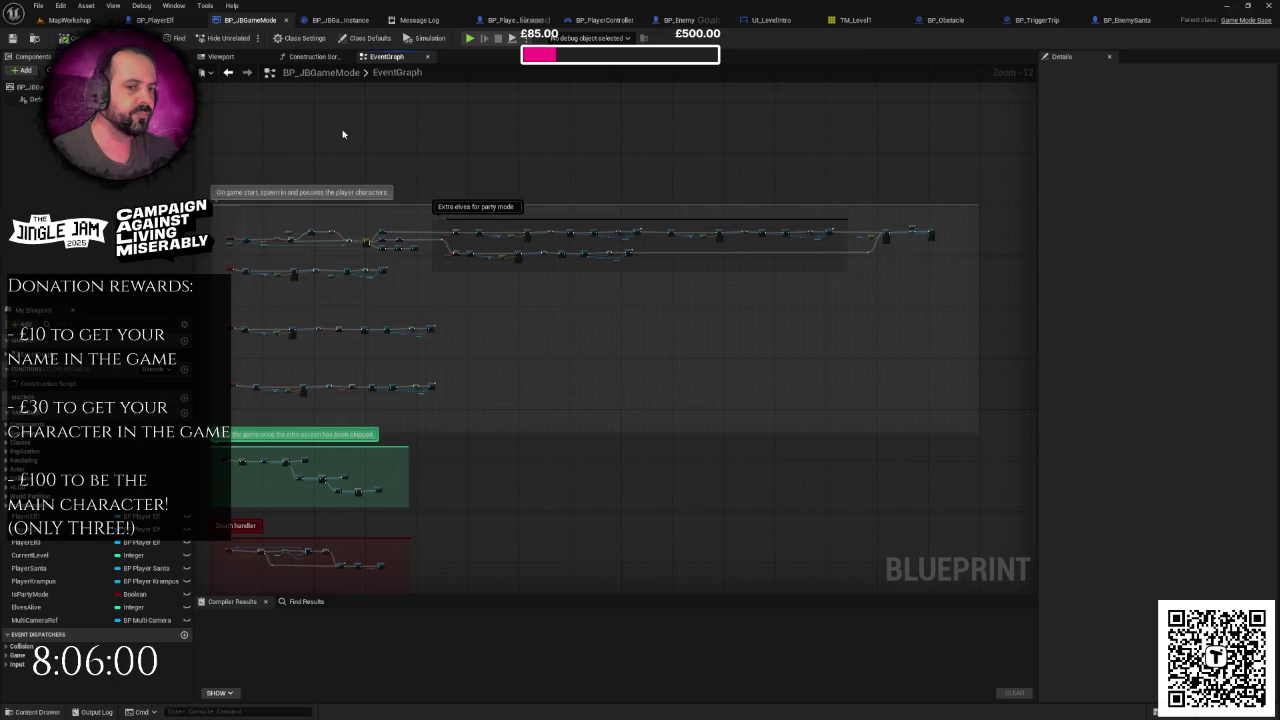
{"action": "scroll", "coordinate": [371, 251], "scroll_direction": "up", "scroll_amount": 10}
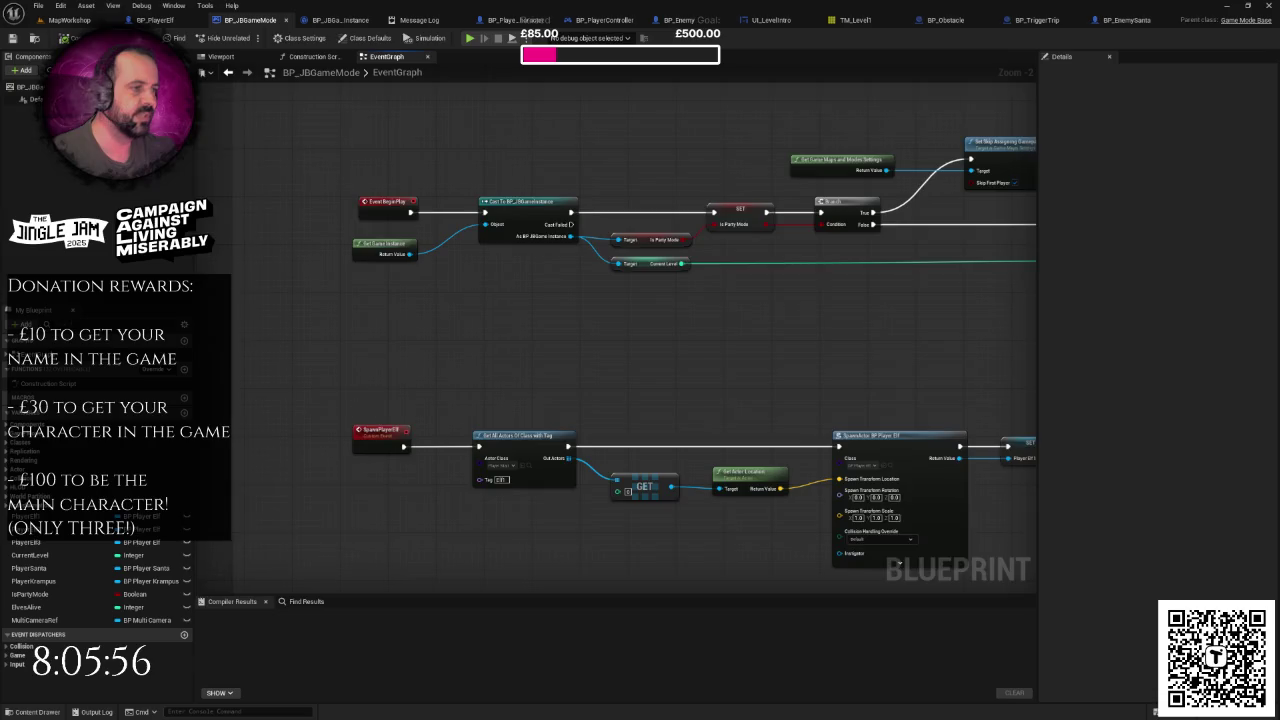
{"action": "scroll", "coordinate": [353, 290], "scroll_direction": "down", "scroll_amount": 2}
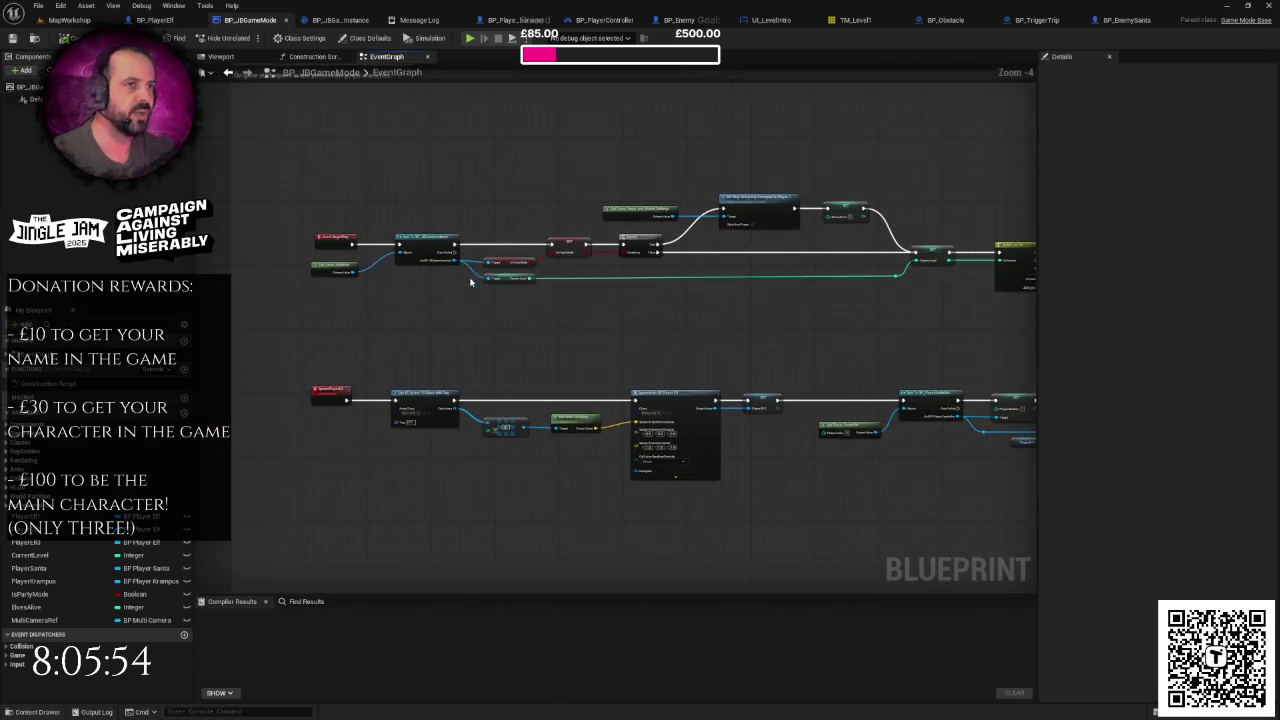
{"action": "scroll", "coordinate": [290, 135], "scroll_direction": "up", "scroll_amount": 4}
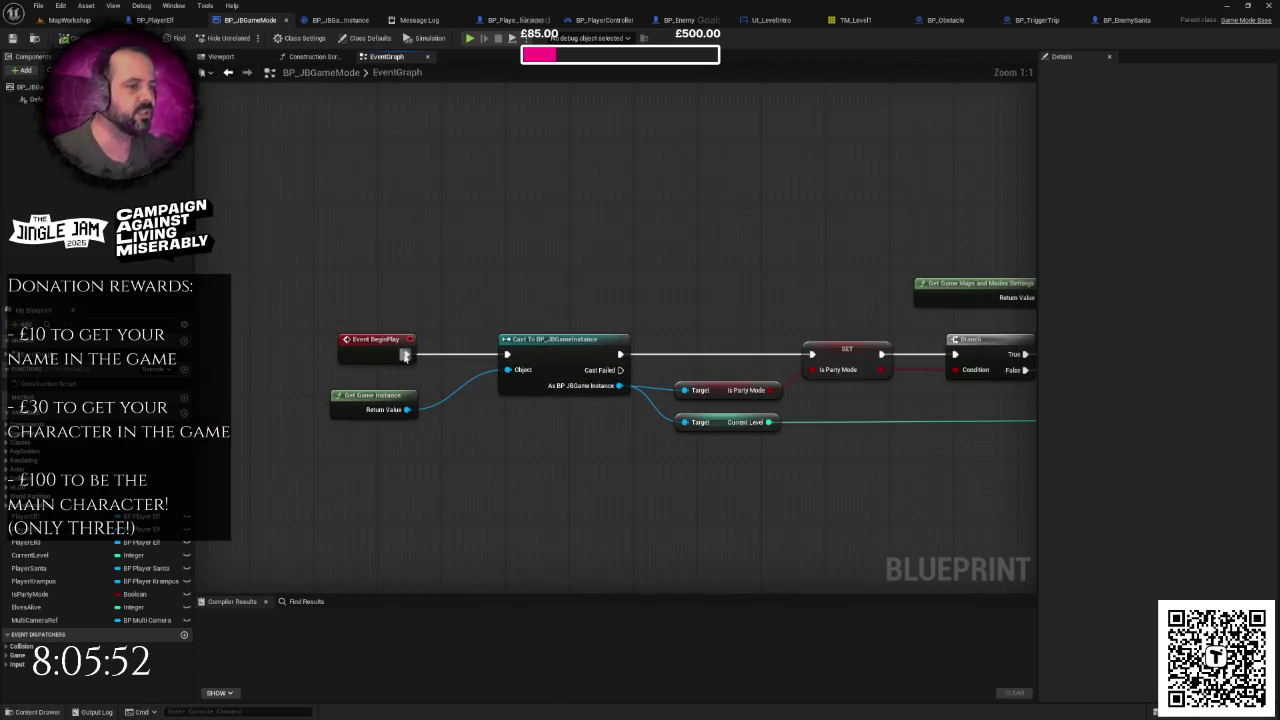
Step: Insert a 0.5-second Delay after Event BeginPlay and compile the blueprint
{"action": "left_click_drag", "start_coordinate": [407, 353], "coordinate": [413, 288]}
{"action": "type", "text": "delay"}
{"action": "key", "text": "Return"}
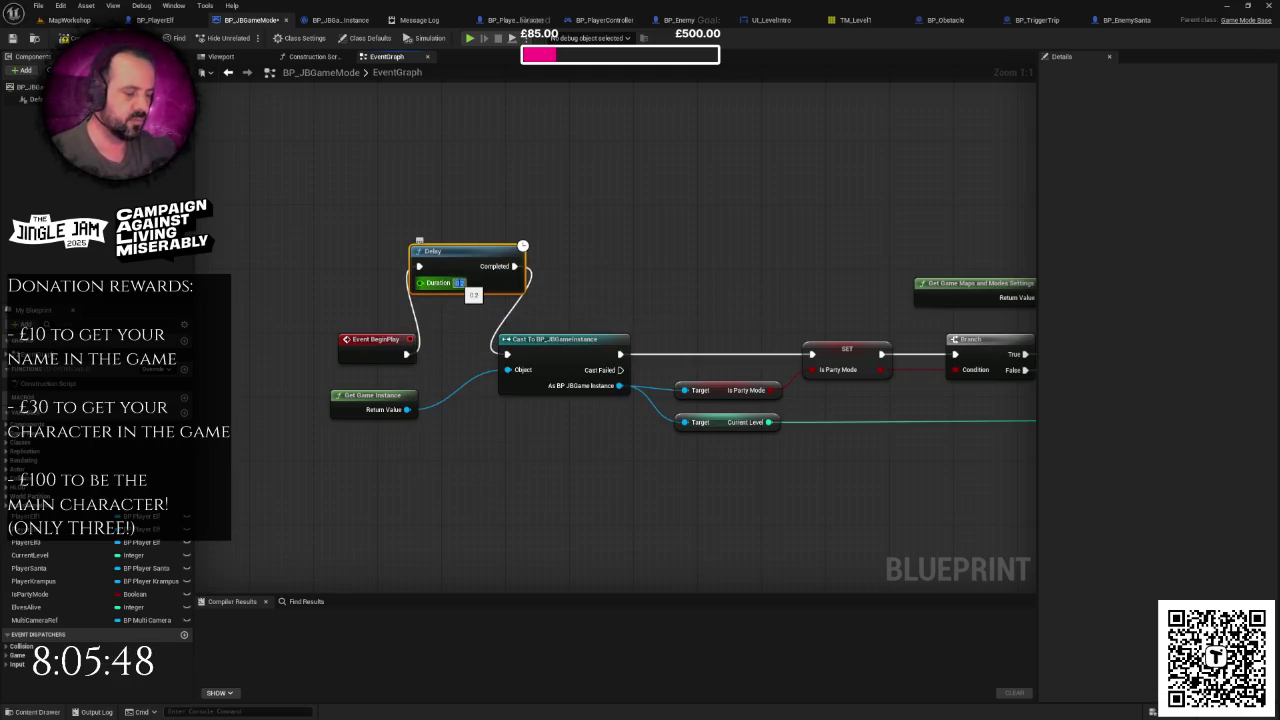
{"action": "left_click", "coordinate": [459, 284]}
{"action": "type", "text": "0.5"}
{"action": "key", "text": "Return"}
{"action": "left_click_drag", "start_coordinate": [376, 171], "coordinate": [283, 158]}
{"action": "key", "text": "F7"}
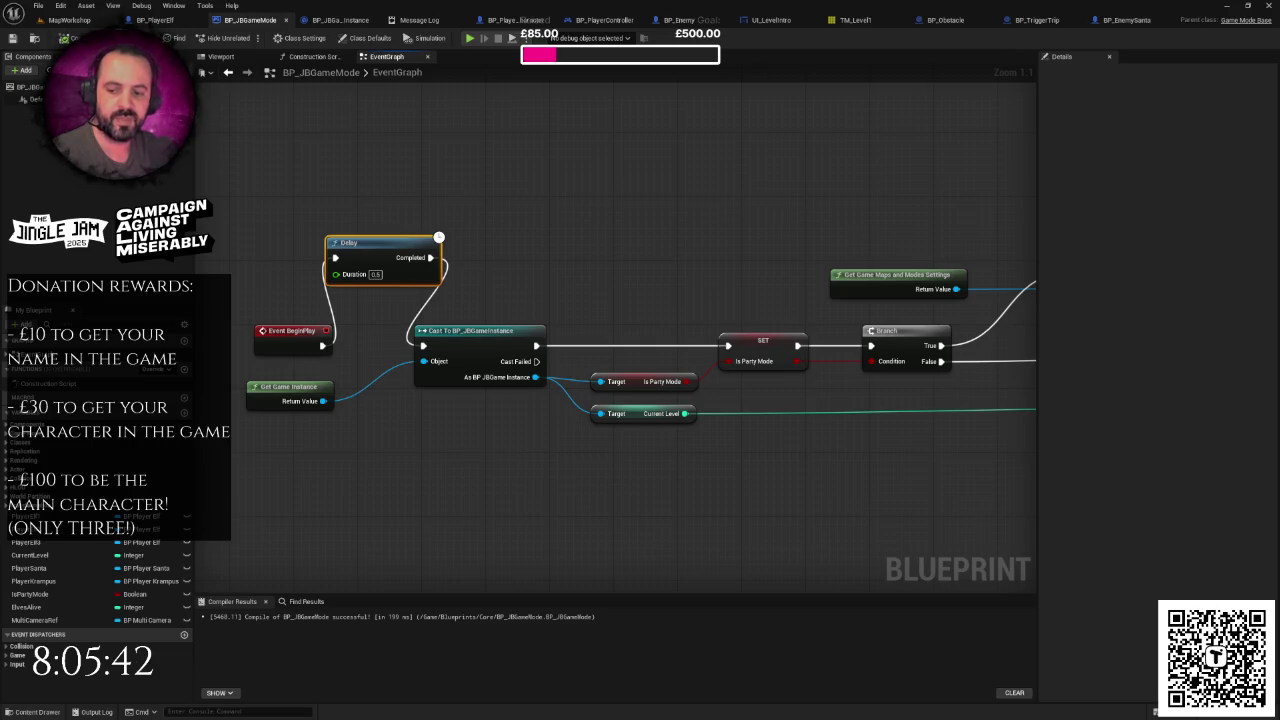
Step: Add a 'Fade to black' item to the Notepad to-do list, then play MapWorkshop
{"action": "key", "text": "alt+Tab"}
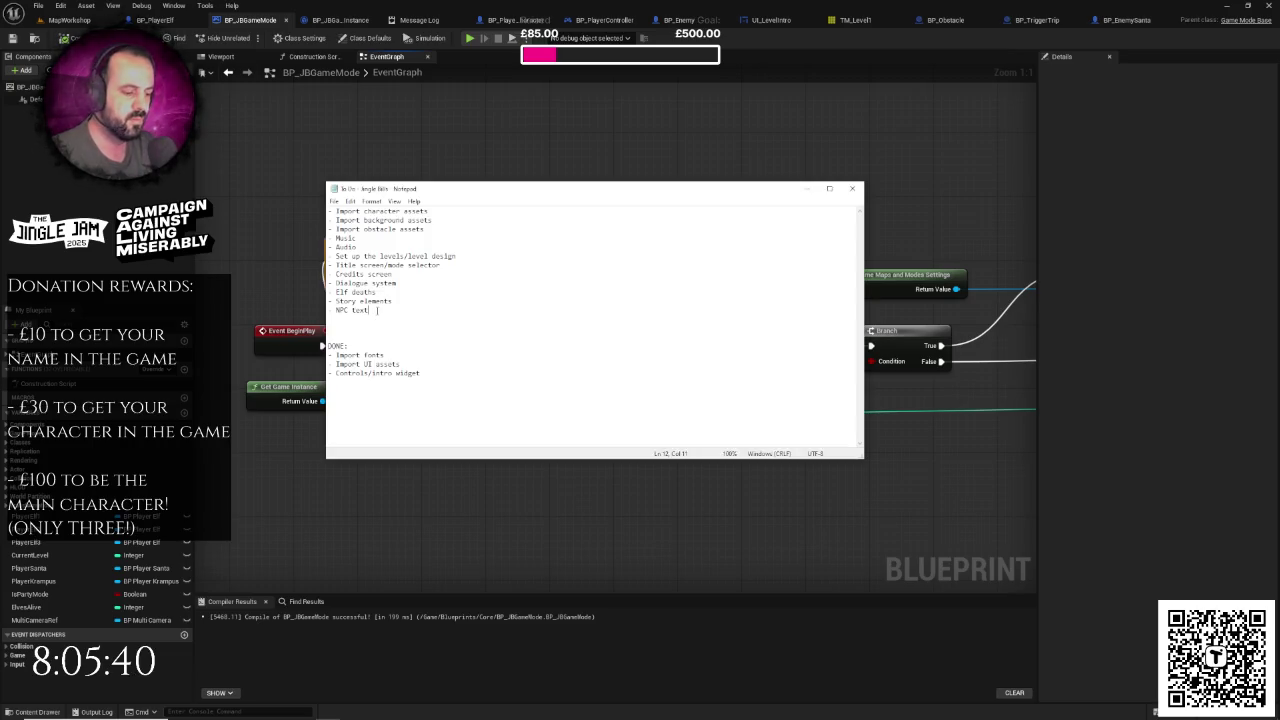
{"action": "key", "text": "Return"}
{"action": "type", "text": "-"}
{"action": "type", "text": "lack"}
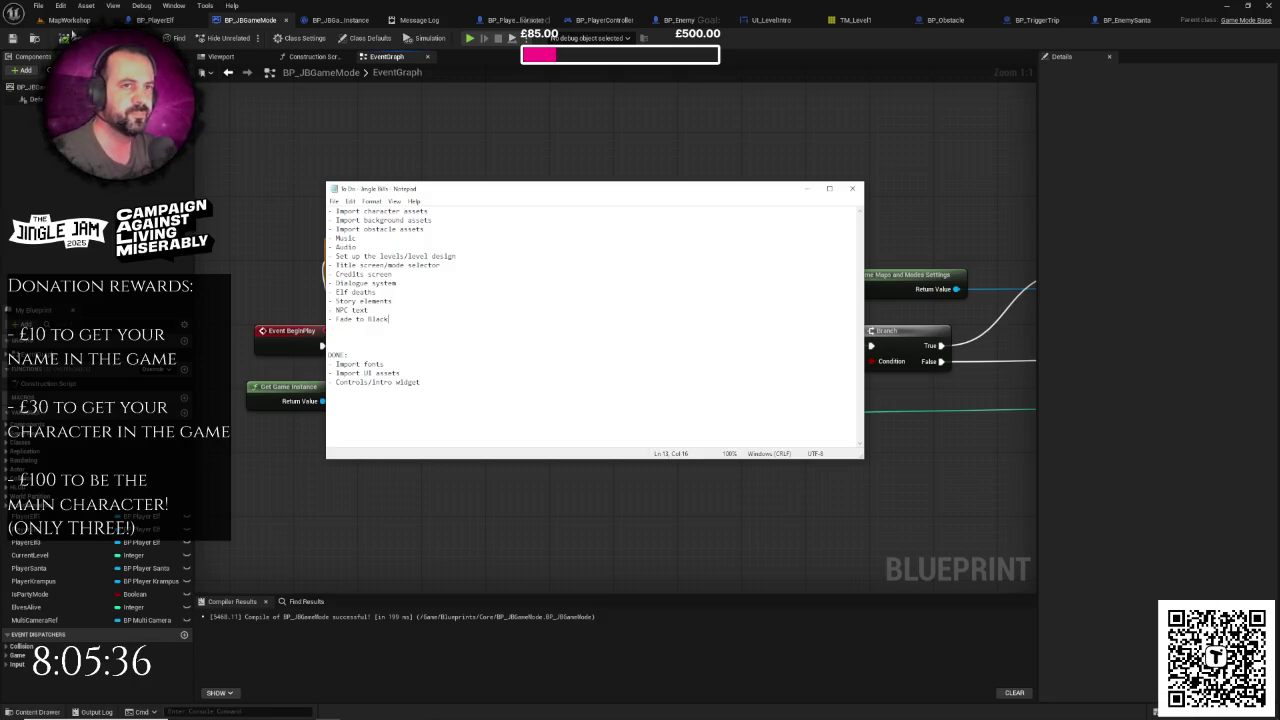
{"action": "left_click", "coordinate": [70, 21]}
{"action": "key", "text": "alt+p"}
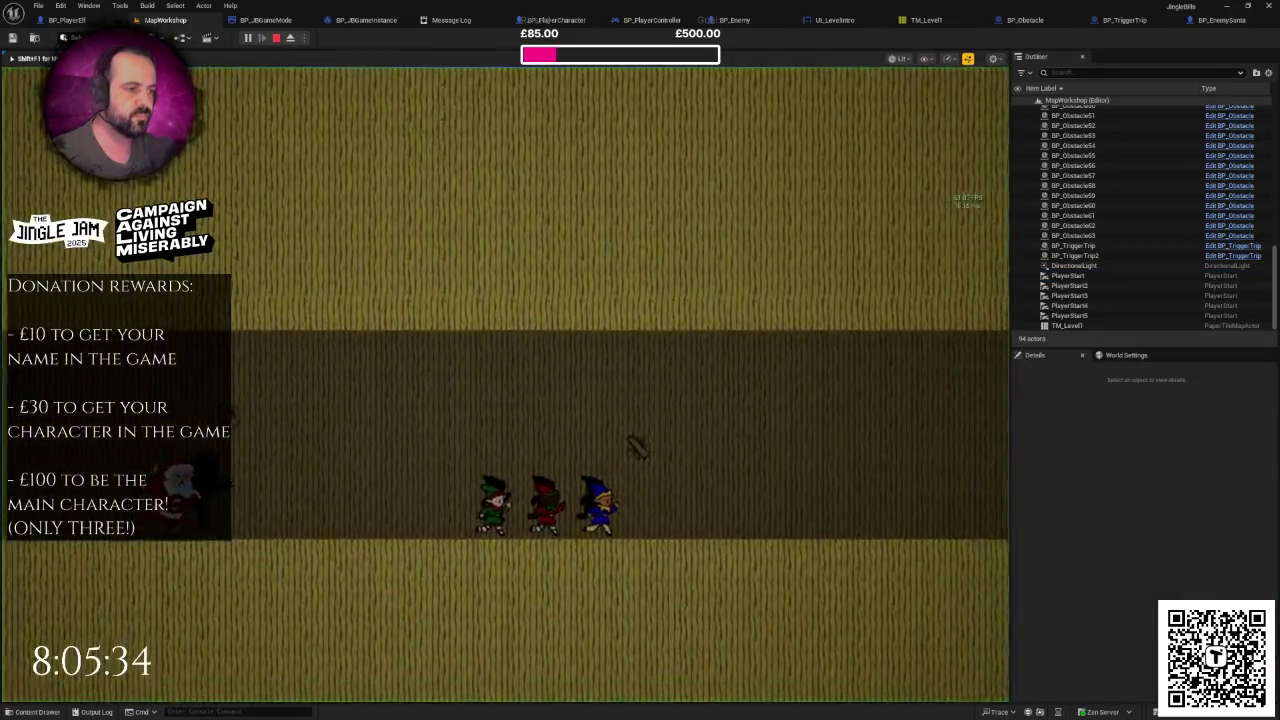
Step: Run a quick play test, then wire Event BeginPlay straight to the game-instance cast and delete the Delay node
{"action": "key", "text": "w"}
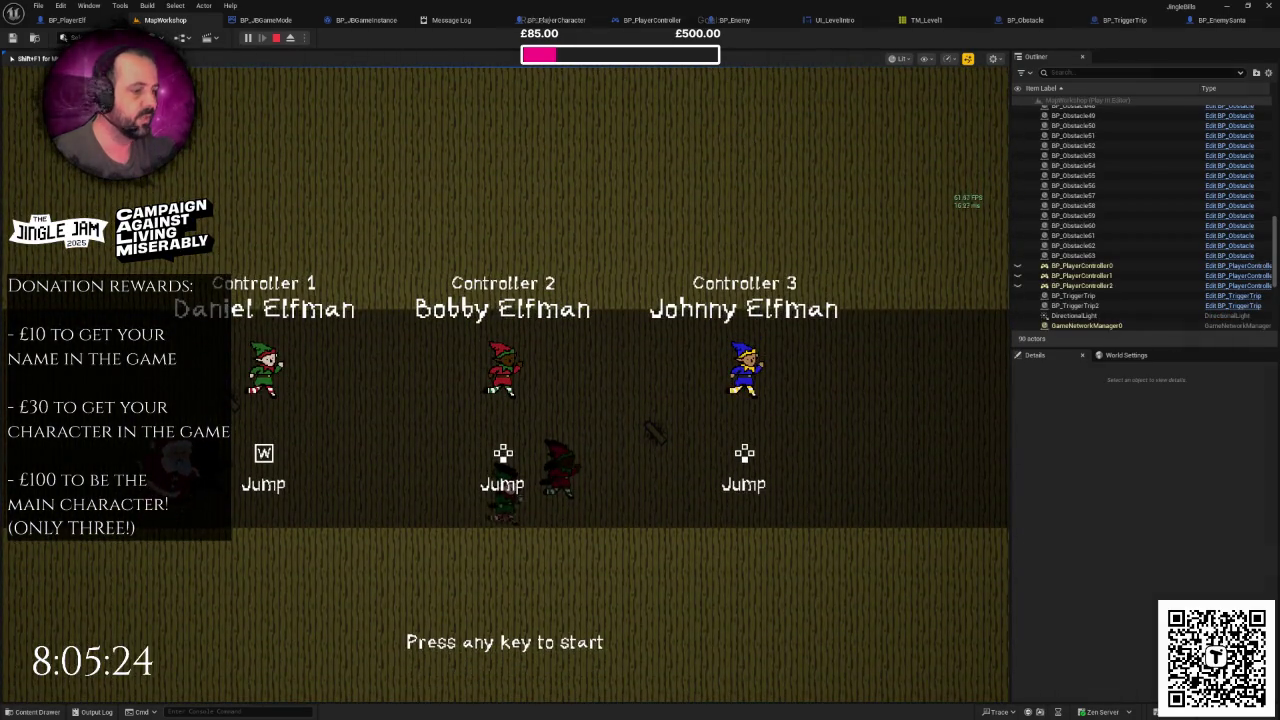
{"action": "key", "text": "Escape"}
{"action": "left_click", "coordinate": [262, 22]}
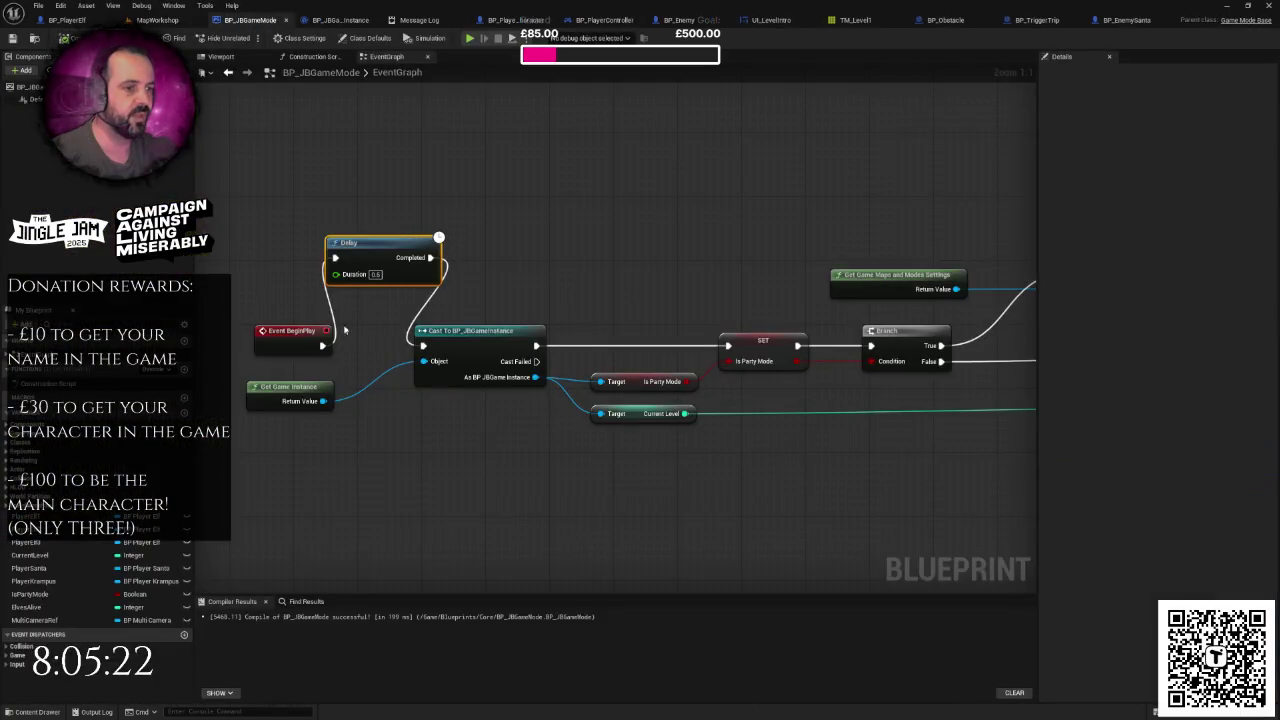
{"action": "left_click_drag", "start_coordinate": [322, 346], "coordinate": [428, 349]}
{"action": "key", "text": "Delete"}
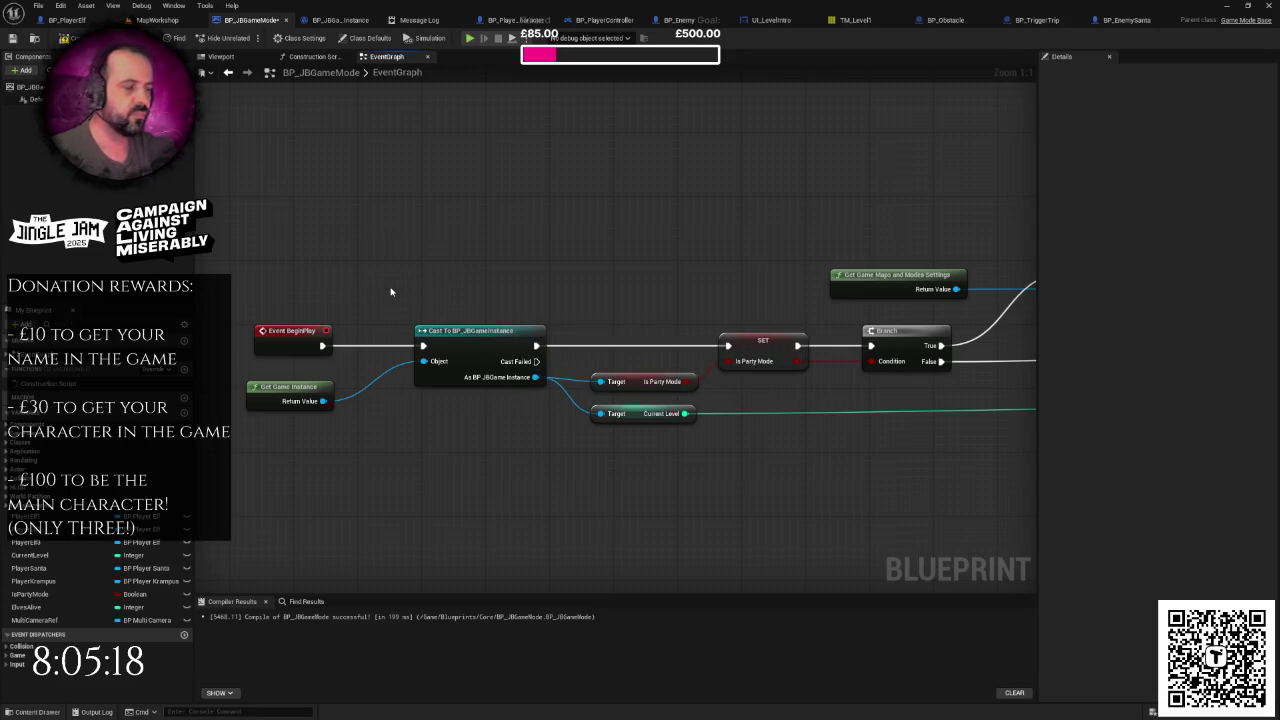
{"action": "scroll", "coordinate": [420, 286], "scroll_direction": "down", "scroll_amount": 4}
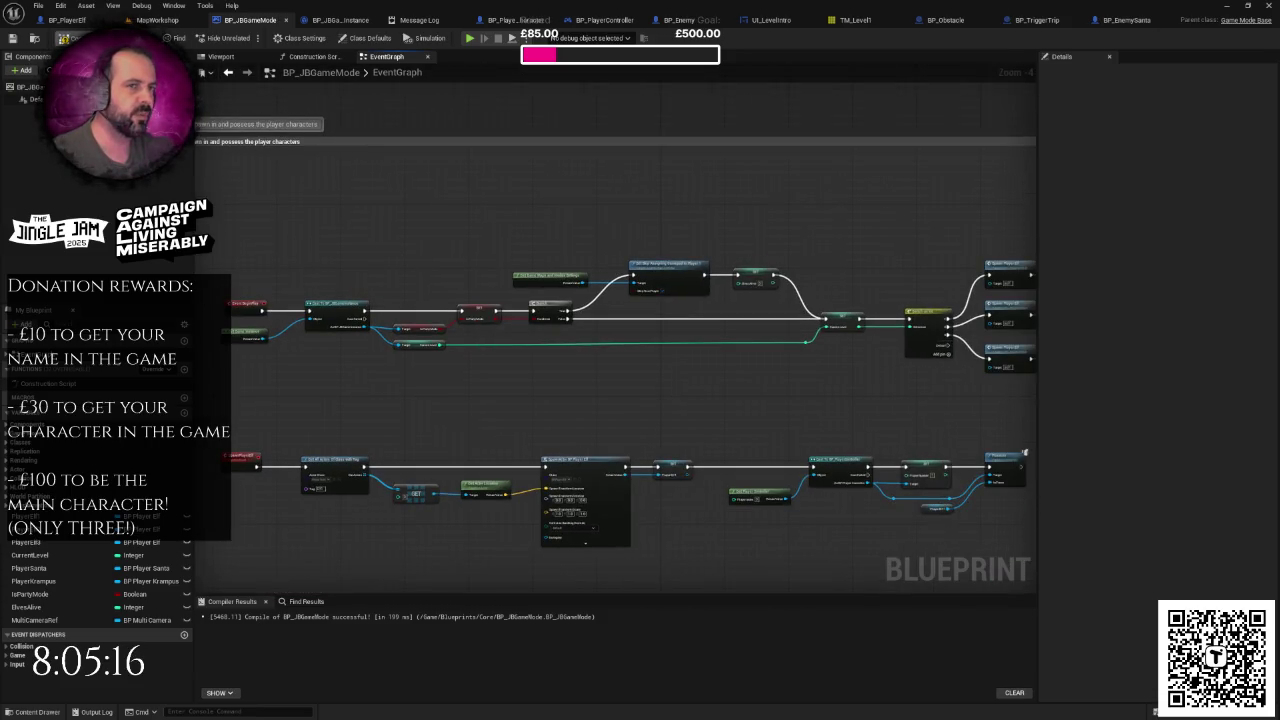
{"action": "scroll", "coordinate": [393, 238], "scroll_direction": "down", "scroll_amount": 4}
{"action": "scroll", "coordinate": [393, 238], "scroll_direction": "down", "scroll_amount": 3}
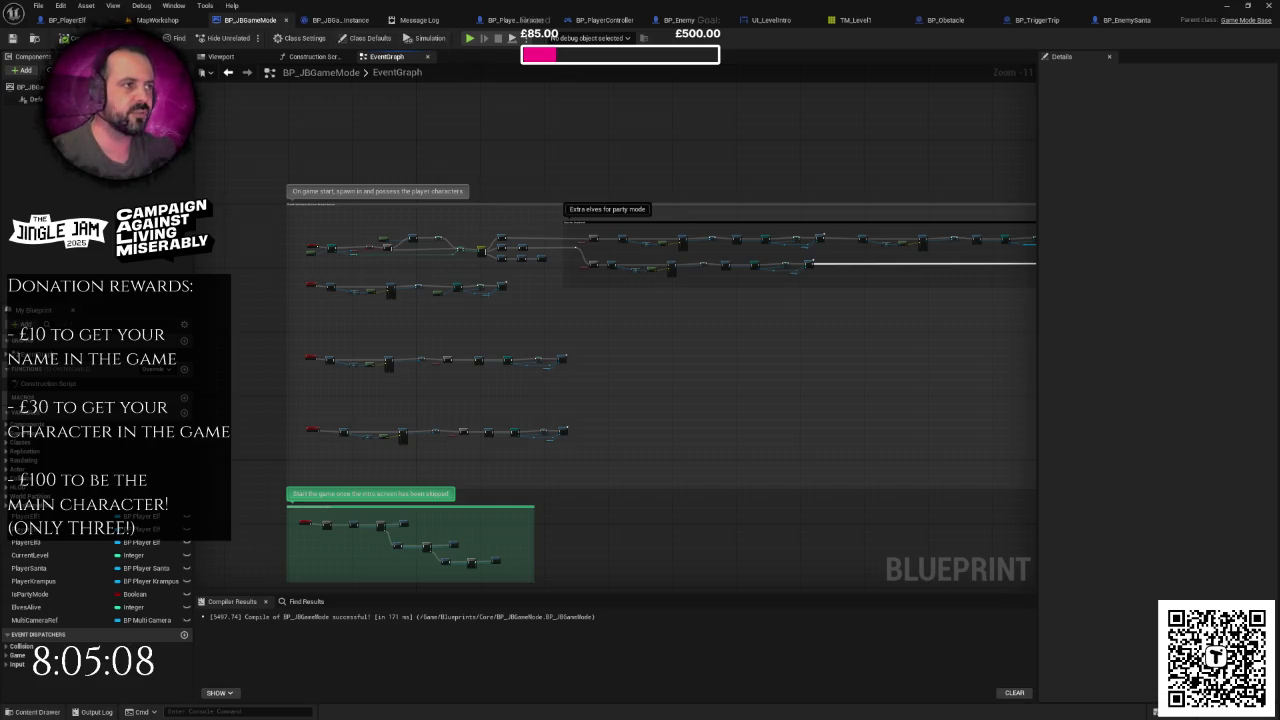
{"action": "left_click", "coordinate": [285, 20]}
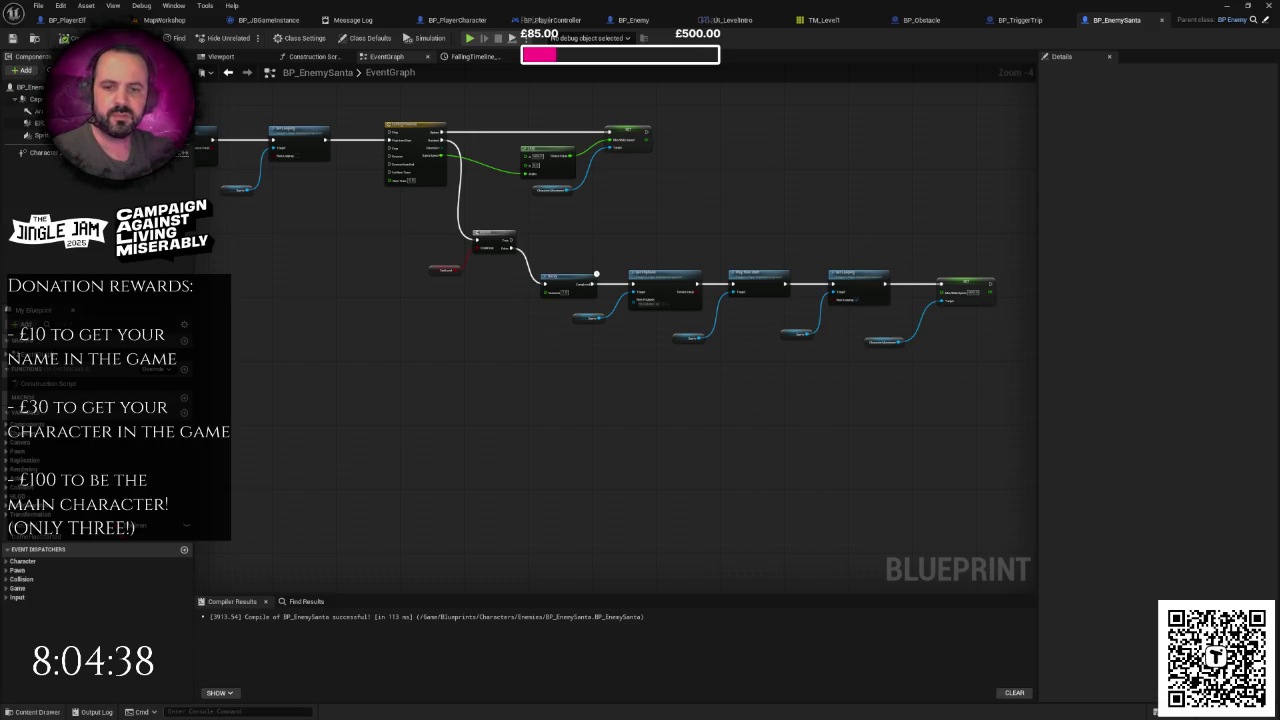
{"action": "left_click", "coordinate": [67, 20]}
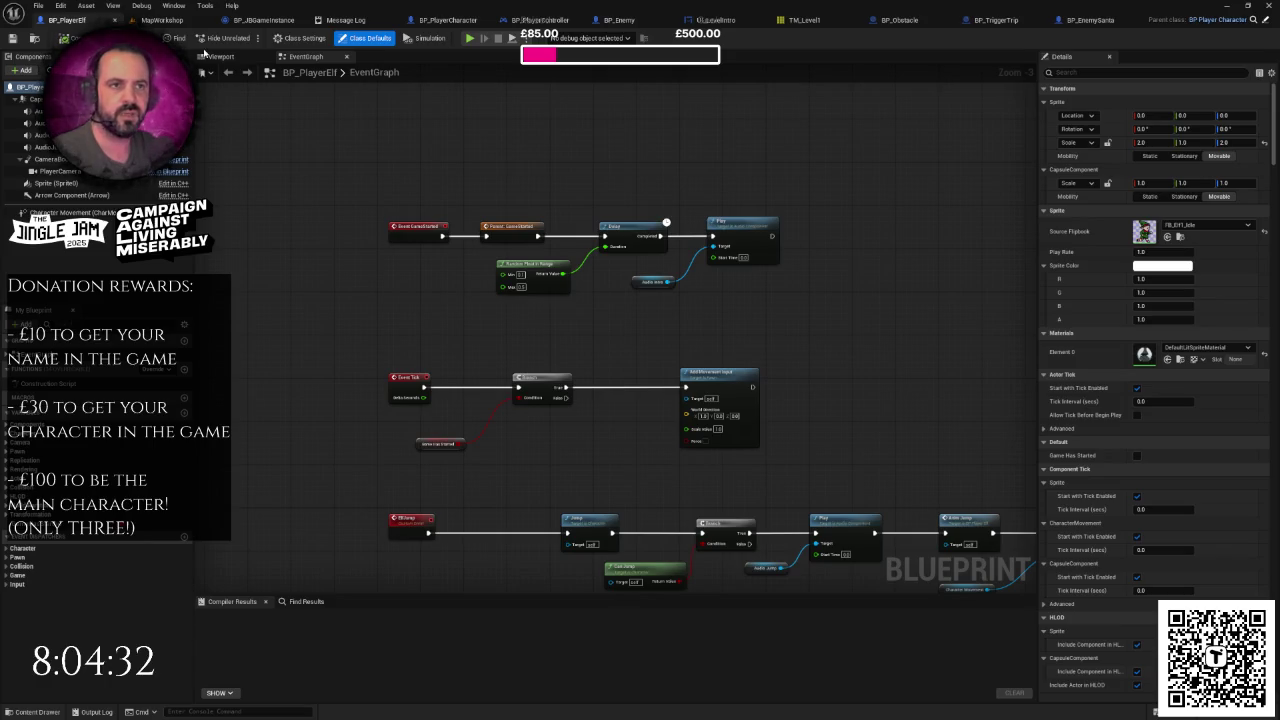
{"action": "left_click", "coordinate": [160, 20]}
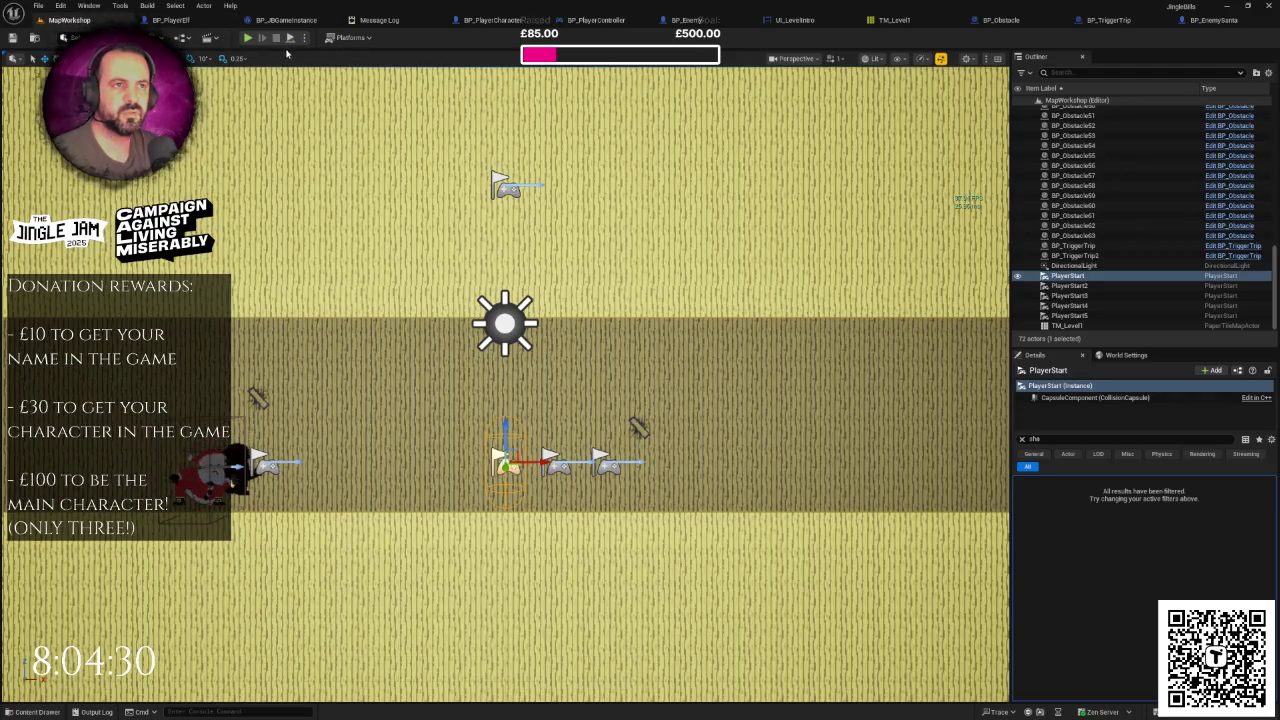
{"action": "left_click", "coordinate": [247, 37]}
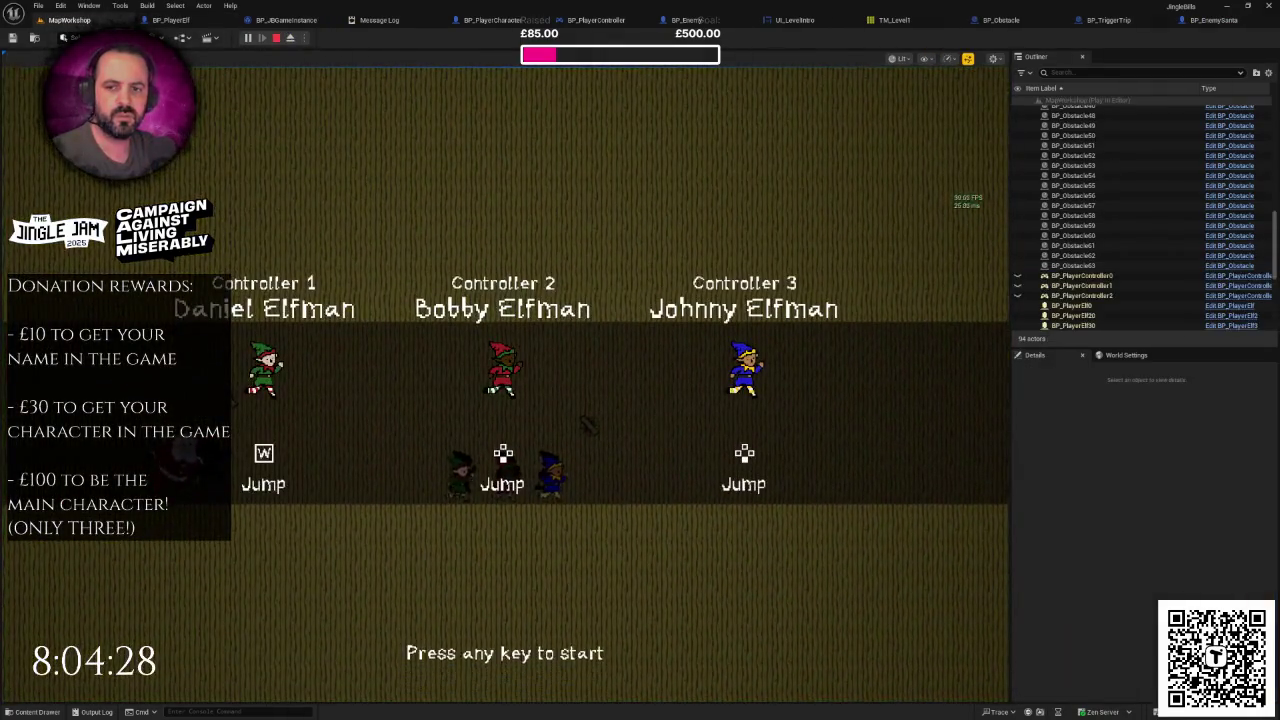
{"action": "left_click", "coordinate": [540, 425]}
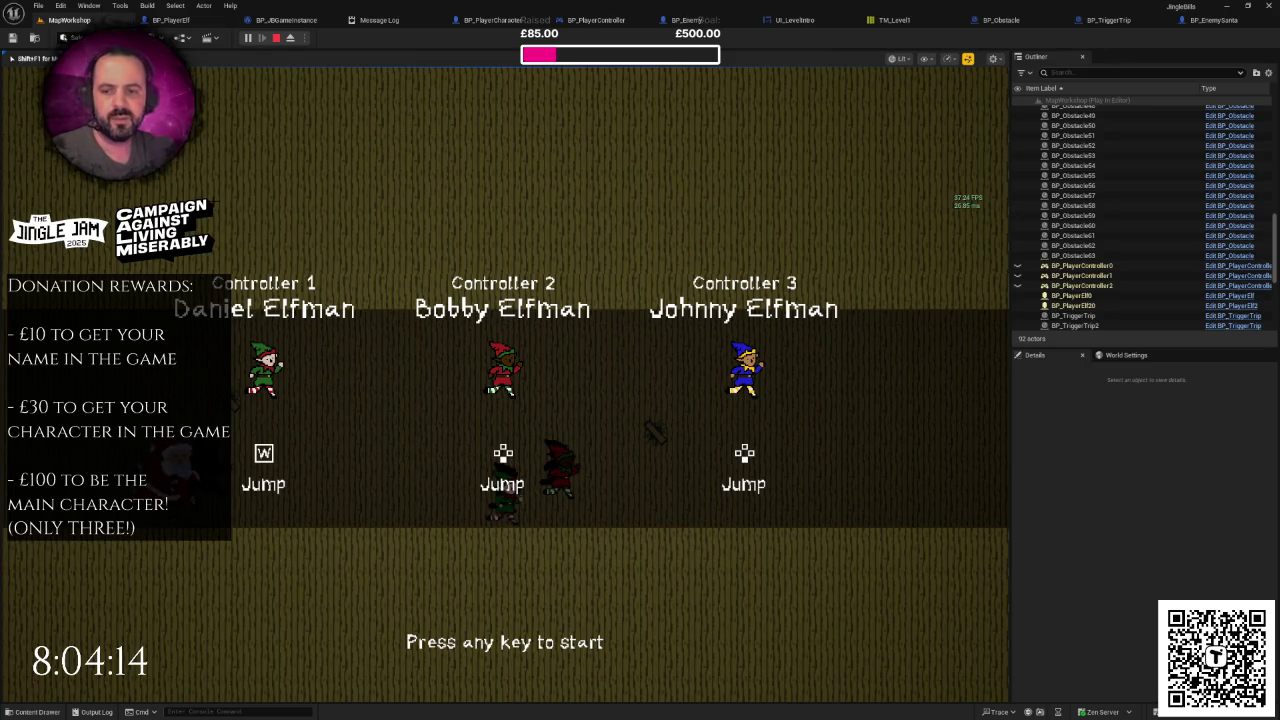
{"action": "key", "text": "Escape"}
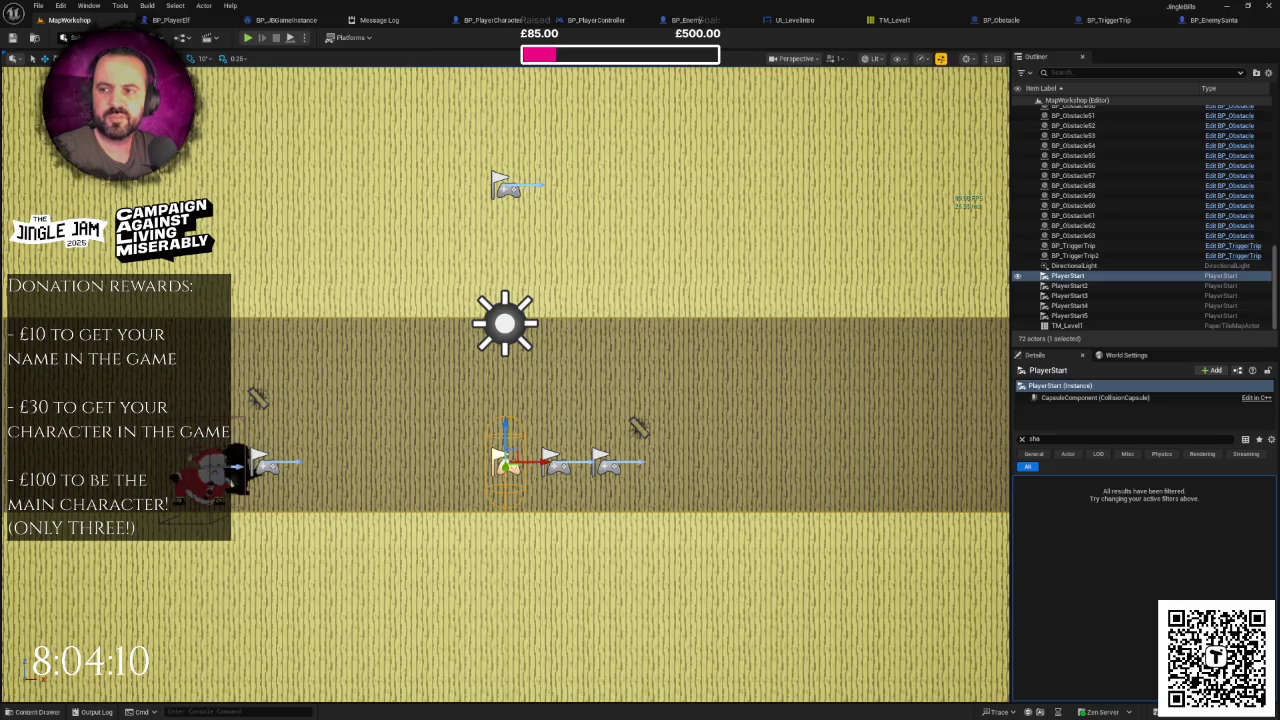
{"action": "left_click", "coordinate": [186, 37]}
{"action": "left_click", "coordinate": [300, 85]}
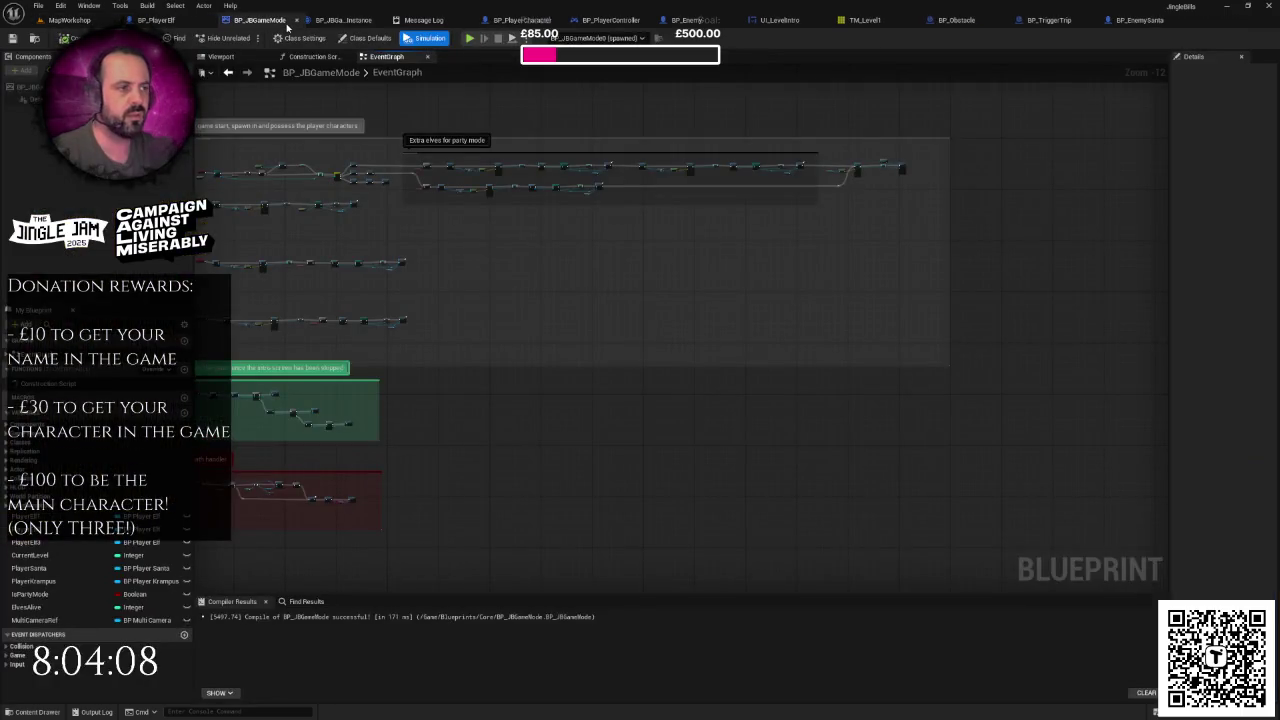
Step: Pan along the 'Extra elves for party mode' spawn rows in BP_JBGameMode's Event Graph
{"action": "left_click_drag", "start_coordinate": [590, 210], "coordinate": [577, 288]}
{"action": "scroll", "coordinate": [634, 258], "scroll_direction": "up", "scroll_amount": 9}
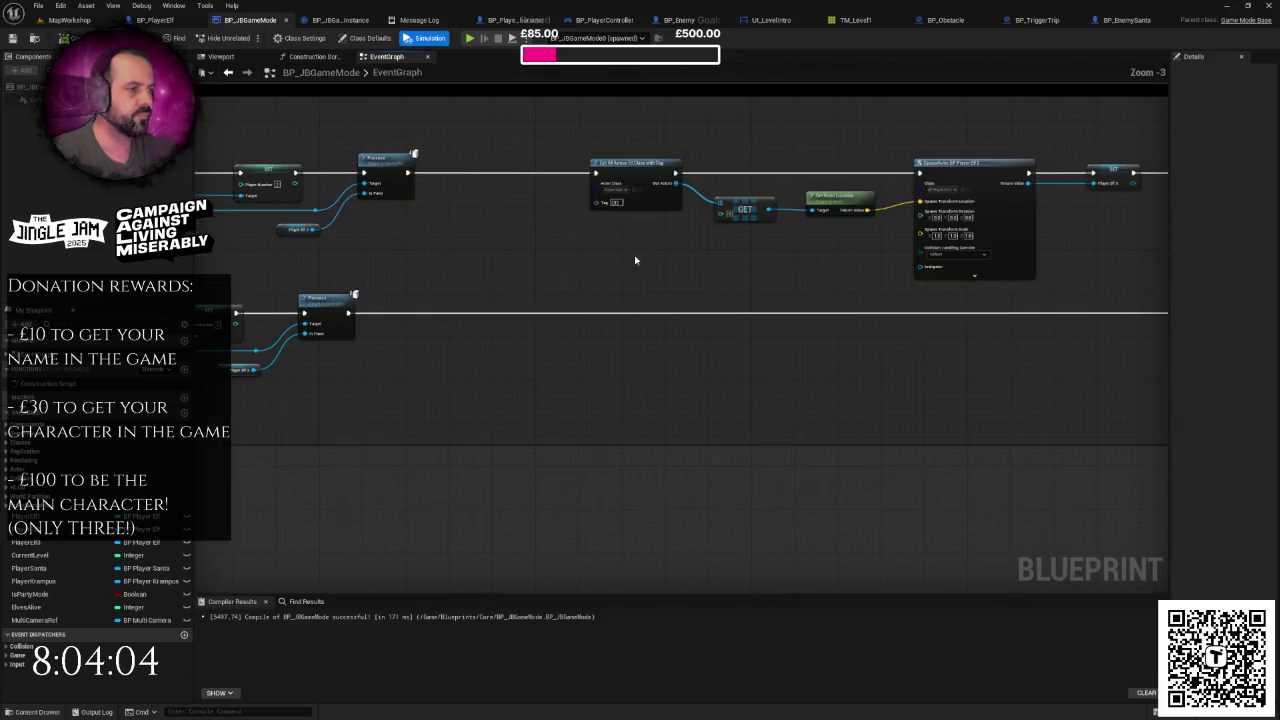
{"action": "mouse_move", "coordinate": [634, 260]}
{"action": "left_mouse_down"}
{"action": "mouse_move", "coordinate": [646, 290]}
{"action": "mouse_move", "coordinate": [867, 294]}
{"action": "left_mouse_up"}
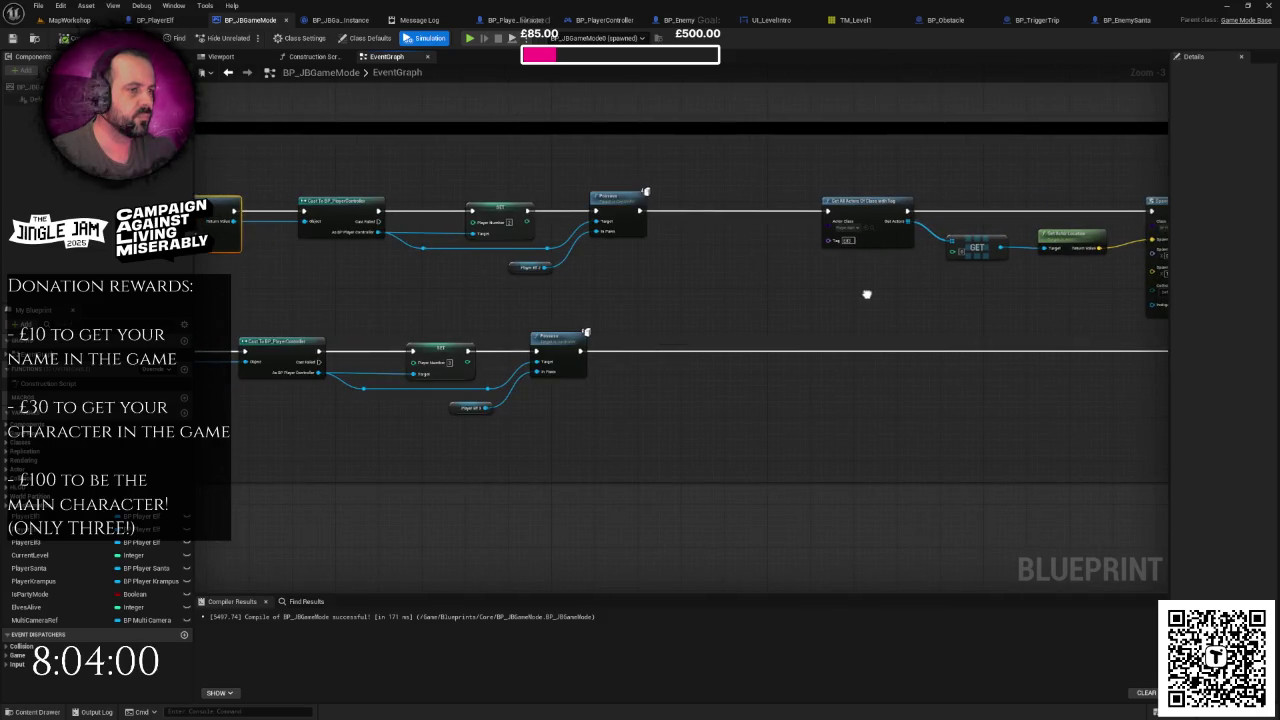
{"action": "scroll", "coordinate": [763, 297], "scroll_direction": "down", "scroll_amount": 2}
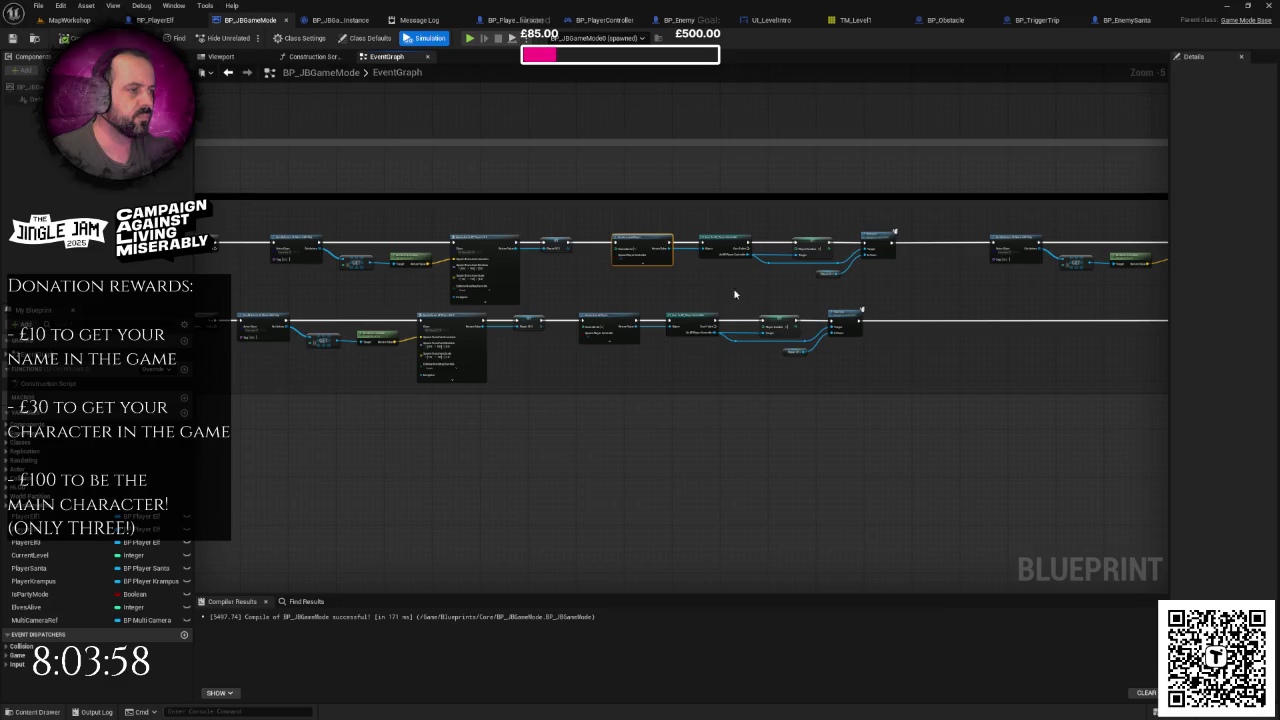
{"action": "left_click", "coordinate": [628, 287]}
{"action": "scroll", "coordinate": [628, 287], "scroll_direction": "up", "scroll_amount": 1}
{"action": "mouse_move", "coordinate": [628, 287]}
{"action": "left_mouse_down"}
{"action": "mouse_move", "coordinate": [907, 289]}
{"action": "mouse_move", "coordinate": [251, 320]}
{"action": "left_mouse_up"}
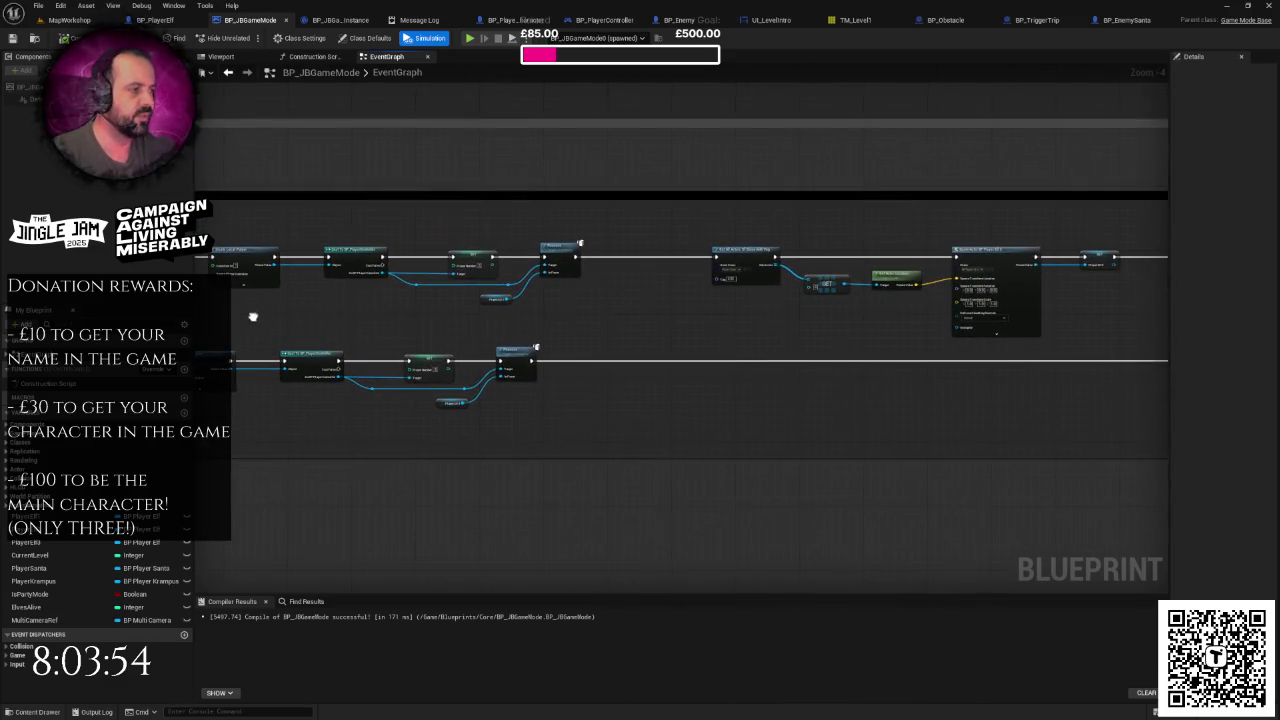
{"action": "mouse_move", "coordinate": [523, 309]}
{"action": "left_mouse_down"}
{"action": "mouse_move", "coordinate": [604, 309]}
{"action": "mouse_move", "coordinate": [409, 309]}
{"action": "left_mouse_up"}
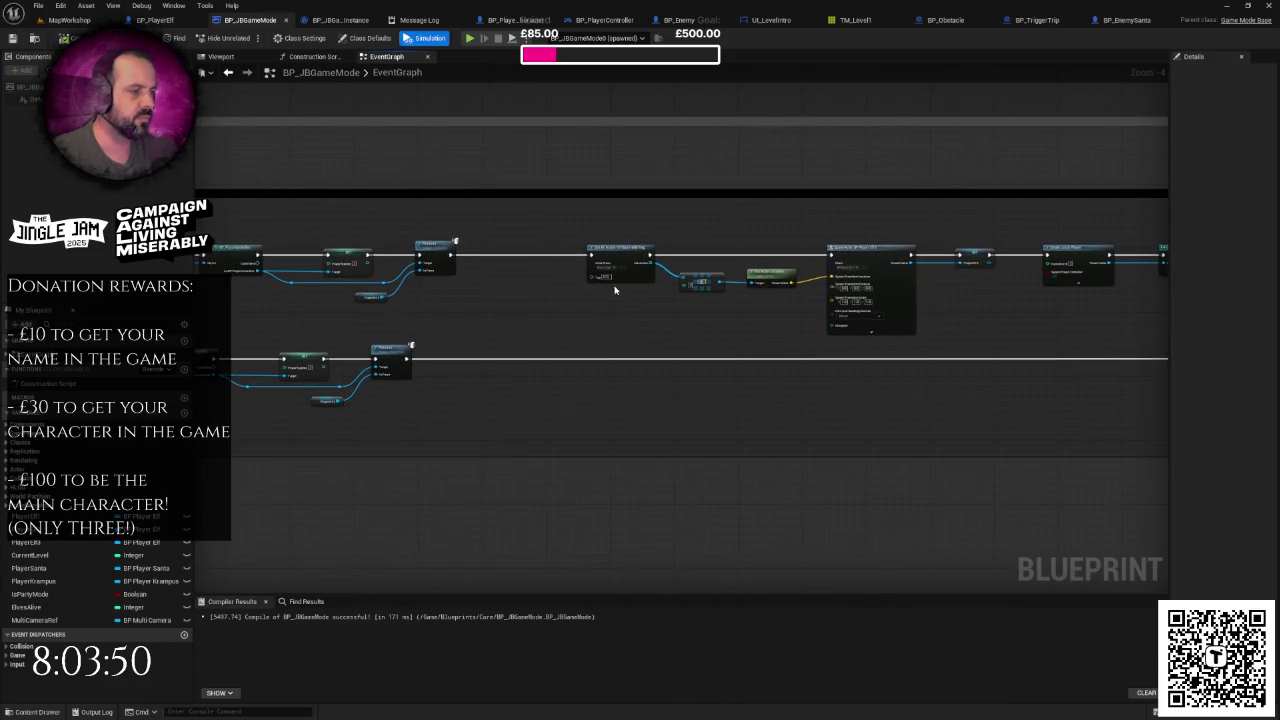
{"action": "scroll", "coordinate": [610, 300], "scroll_direction": "up", "scroll_amount": 2}
{"action": "scroll", "coordinate": [609, 304], "scroll_direction": "down", "scroll_amount": 4}
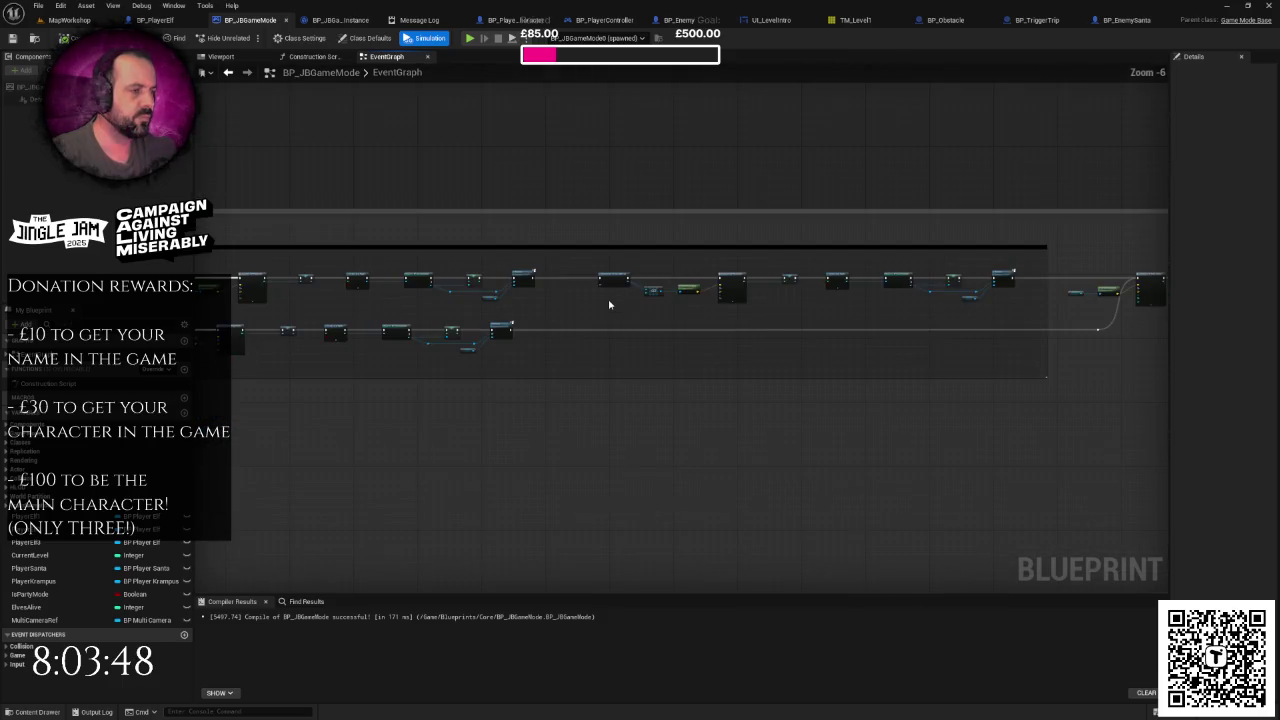
{"action": "scroll", "coordinate": [695, 299], "scroll_direction": "up", "scroll_amount": 4}
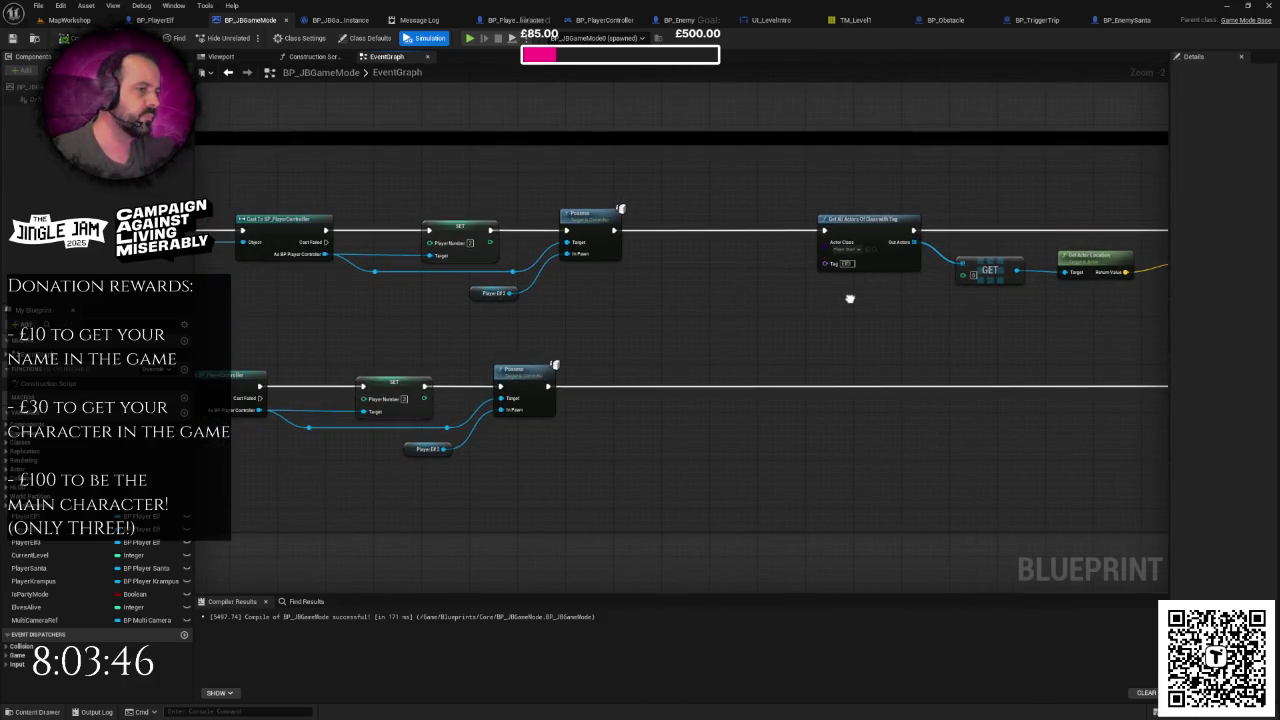
{"action": "scroll", "coordinate": [850, 298], "scroll_direction": "down", "scroll_amount": 1}
{"action": "mouse_move", "coordinate": [850, 298]}
{"action": "left_mouse_down"}
{"action": "mouse_move", "coordinate": [657, 303]}
{"action": "mouse_move", "coordinate": [960, 294]}
{"action": "left_mouse_up"}
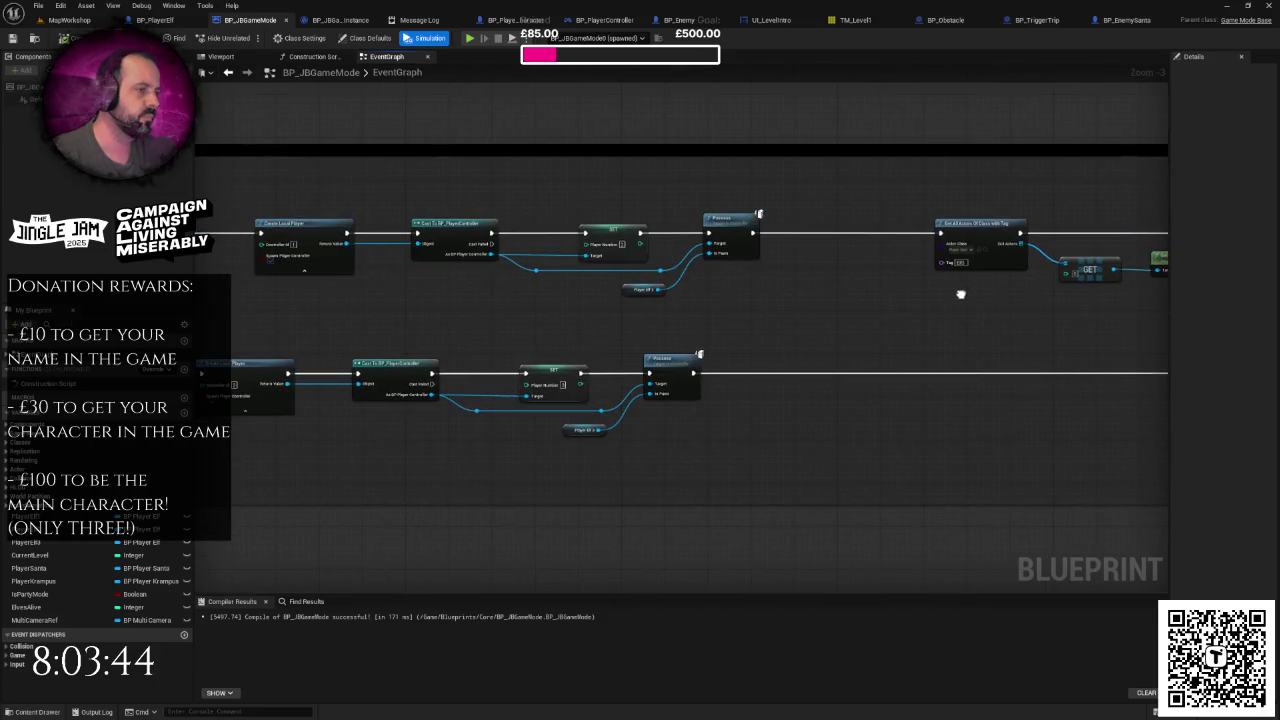
{"action": "mouse_move", "coordinate": [839, 320]}
{"action": "left_mouse_down"}
{"action": "mouse_move", "coordinate": [409, 323]}
{"action": "mouse_move", "coordinate": [977, 303]}
{"action": "mouse_move", "coordinate": [962, 308]}
{"action": "mouse_move", "coordinate": [763, 297]}
{"action": "mouse_move", "coordinate": [1020, 291]}
{"action": "left_mouse_up"}
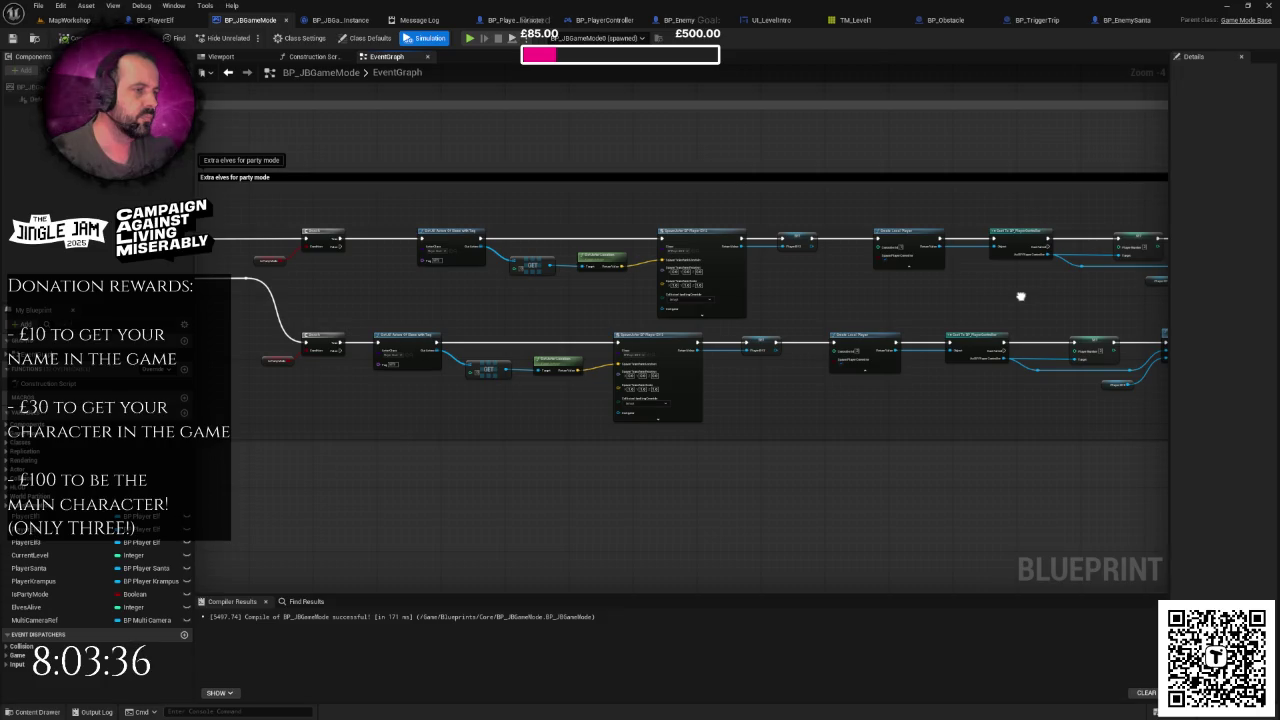
{"action": "left_click_drag", "start_coordinate": [1020, 296], "coordinate": [637, 311]}
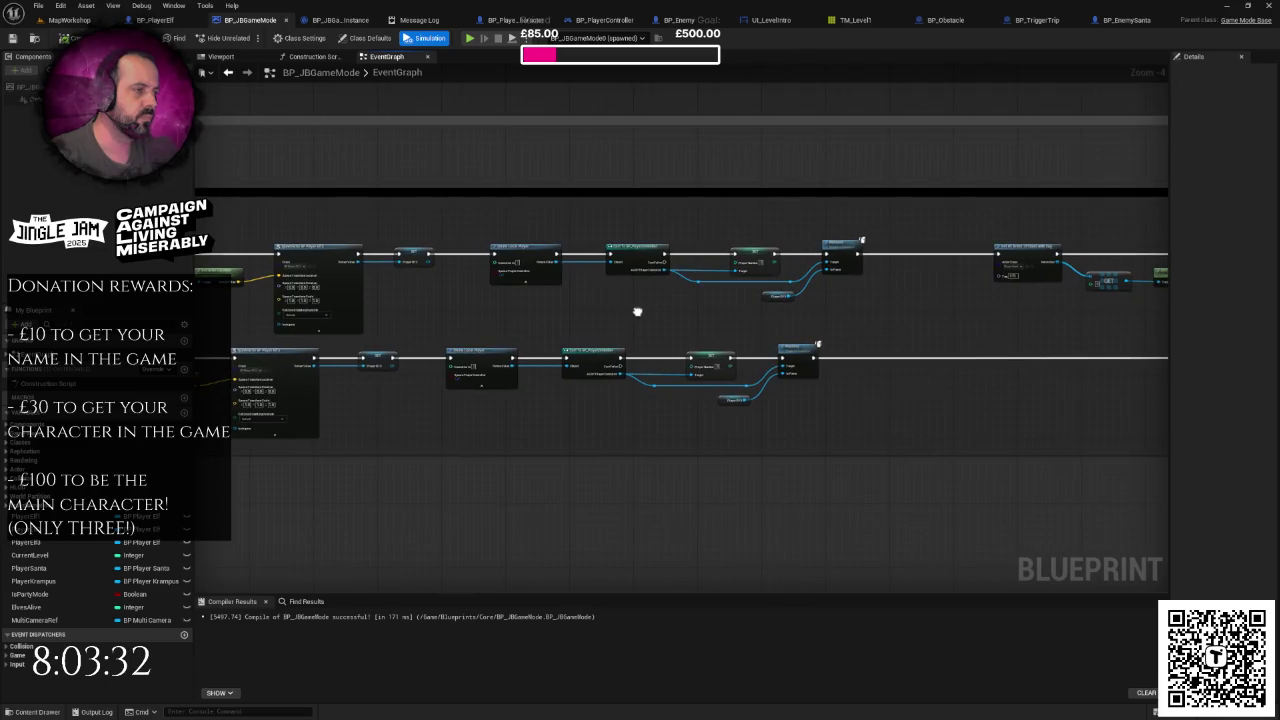
{"action": "scroll", "coordinate": [637, 310], "scroll_direction": "up", "scroll_amount": 1}
Step: Select and inspect the Create Local Player and Cast To BP_PlayerController nodes
{"action": "right_click", "coordinate": [638, 316]}
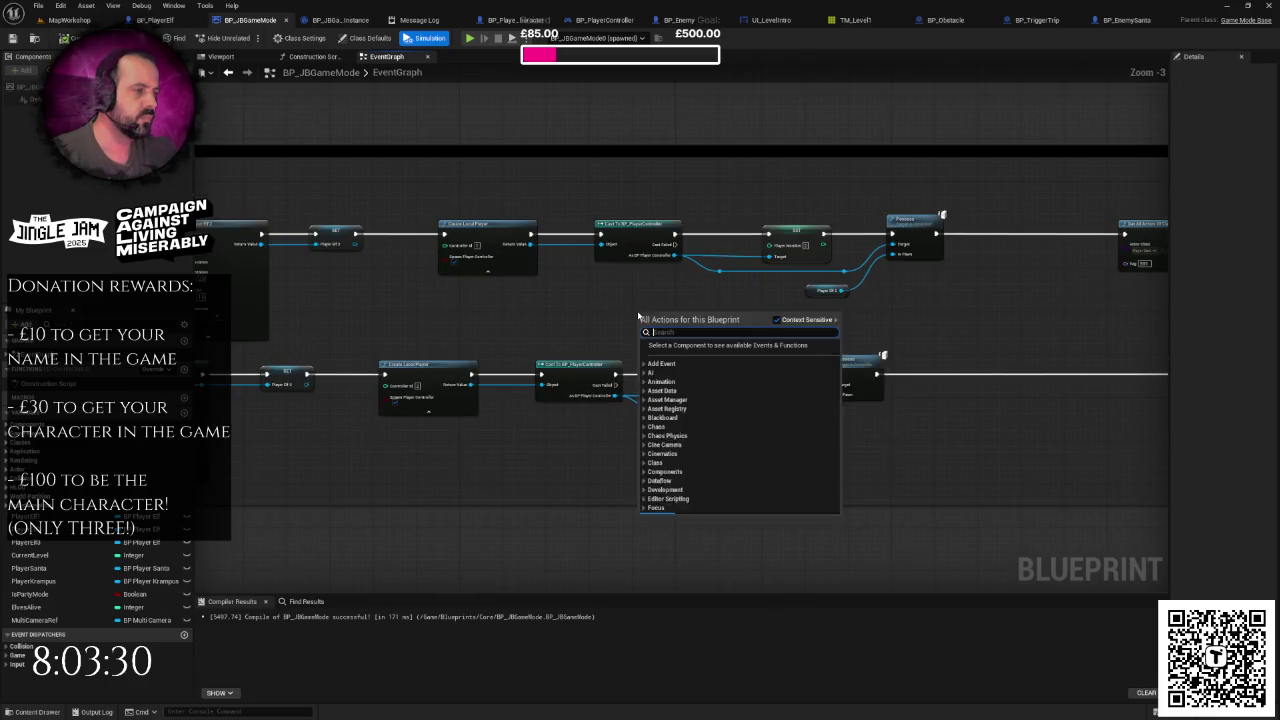
{"action": "left_click", "coordinate": [618, 302]}
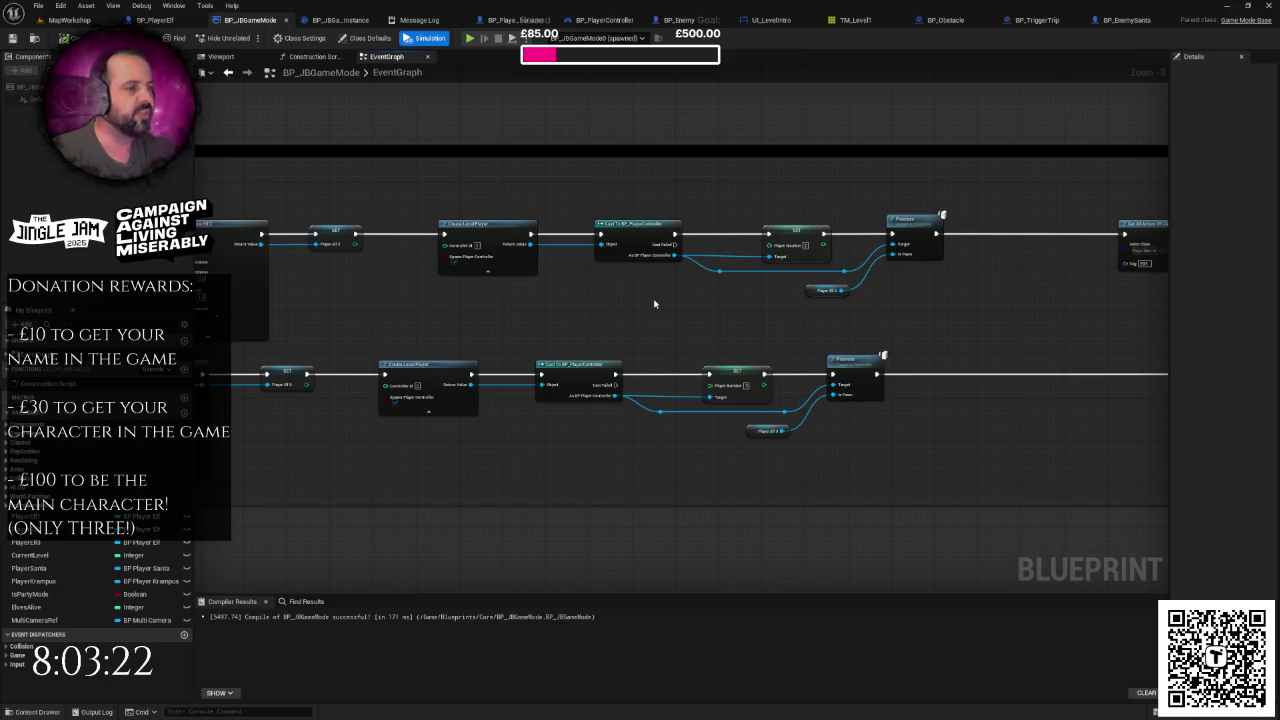
{"action": "left_click_drag", "start_coordinate": [463, 200], "coordinate": [684, 274]}
{"action": "left_click", "coordinate": [664, 308]}
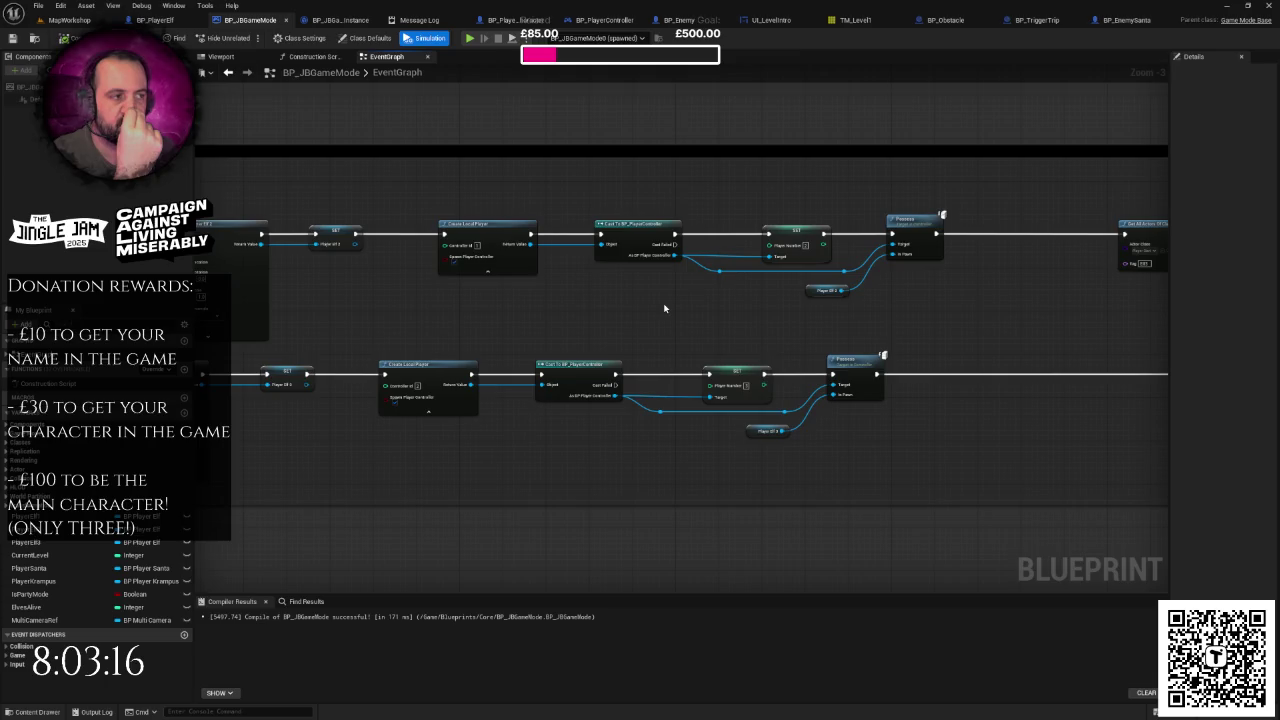
{"action": "scroll", "coordinate": [664, 308], "scroll_direction": "down", "scroll_amount": 3}
{"action": "scroll", "coordinate": [666, 306], "scroll_direction": "up", "scroll_amount": 4}
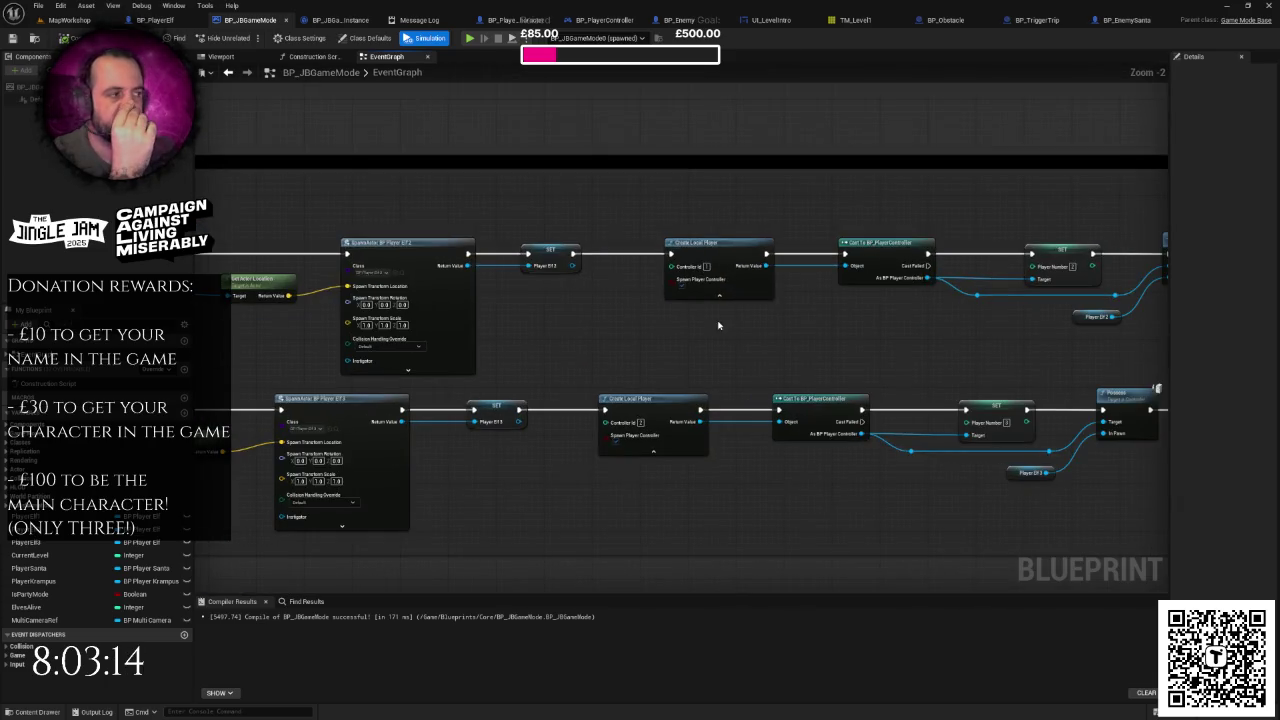
{"action": "scroll", "coordinate": [718, 325], "scroll_direction": "down", "scroll_amount": 3}
{"action": "scroll", "coordinate": [637, 328], "scroll_direction": "up", "scroll_amount": 3}
{"action": "left_click_drag", "start_coordinate": [714, 237], "coordinate": [818, 326]}
{"action": "scroll", "coordinate": [559, 329], "scroll_direction": "down", "scroll_amount": 2}
{"action": "mouse_move", "coordinate": [559, 329]}
{"action": "left_mouse_down"}
{"action": "mouse_move", "coordinate": [357, 337]}
{"action": "mouse_move", "coordinate": [529, 346]}
{"action": "mouse_move", "coordinate": [709, 306]}
{"action": "left_mouse_up"}
{"action": "left_click", "coordinate": [583, 320]}
Step: Recheck the Create Local Player node, then go back to the MapWorkshop level
{"action": "mouse_move", "coordinate": [644, 242]}
{"action": "left_mouse_down"}
{"action": "mouse_move", "coordinate": [748, 320]}
{"action": "mouse_move", "coordinate": [650, 250]}
{"action": "mouse_move", "coordinate": [708, 295]}
{"action": "left_mouse_up"}
{"action": "left_click", "coordinate": [783, 314]}
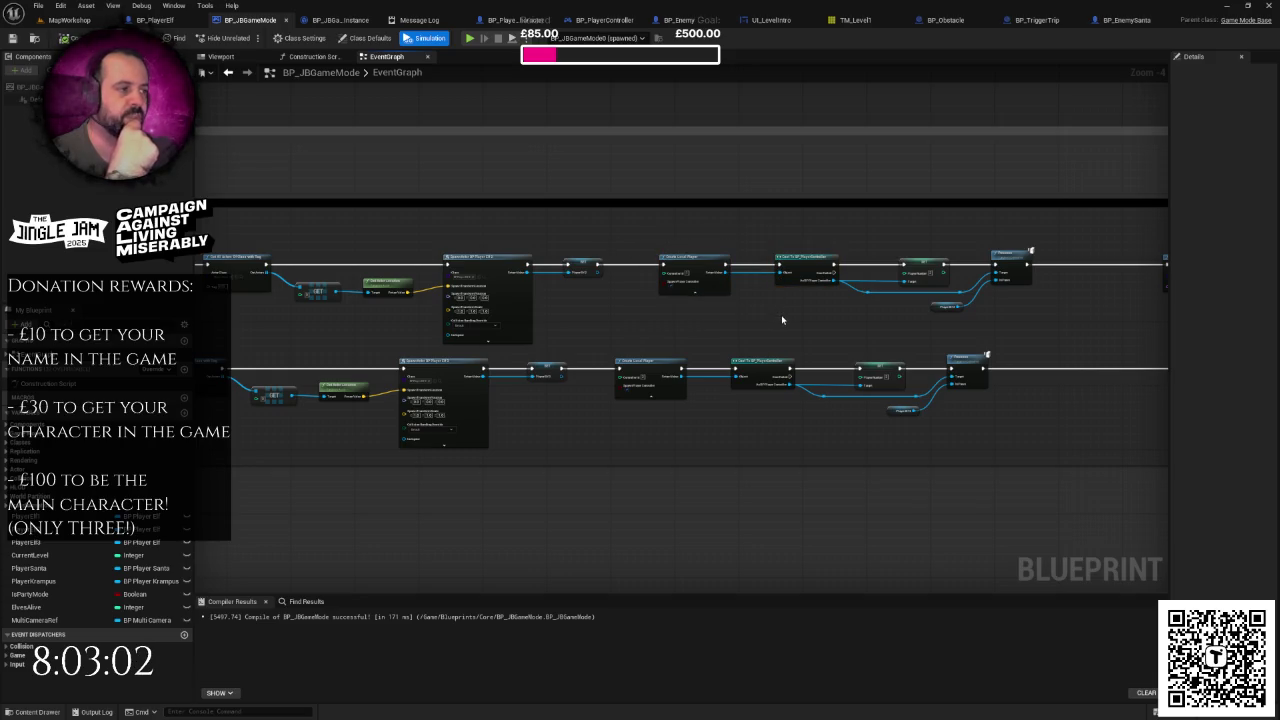
{"action": "scroll", "coordinate": [691, 294], "scroll_direction": "up", "scroll_amount": 3}
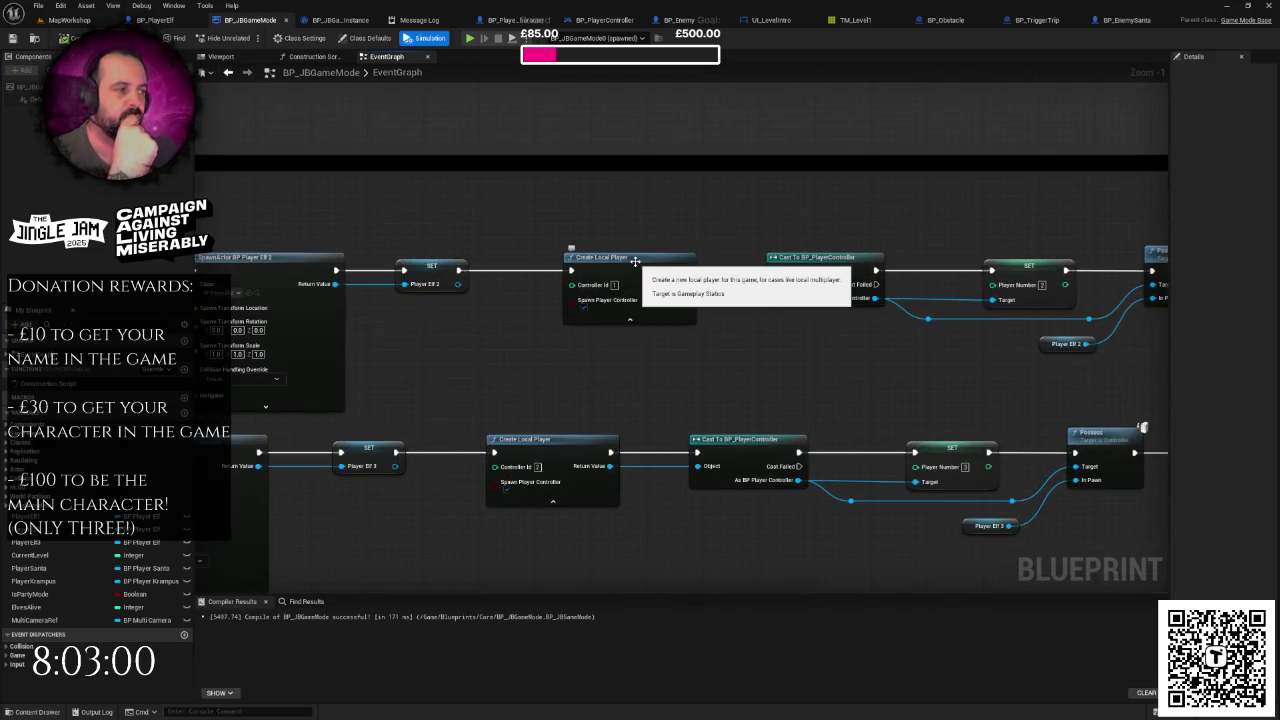
{"action": "left_click", "coordinate": [628, 257]}
{"action": "left_click", "coordinate": [620, 243]}
{"action": "scroll", "coordinate": [683, 282], "scroll_direction": "down", "scroll_amount": 4}
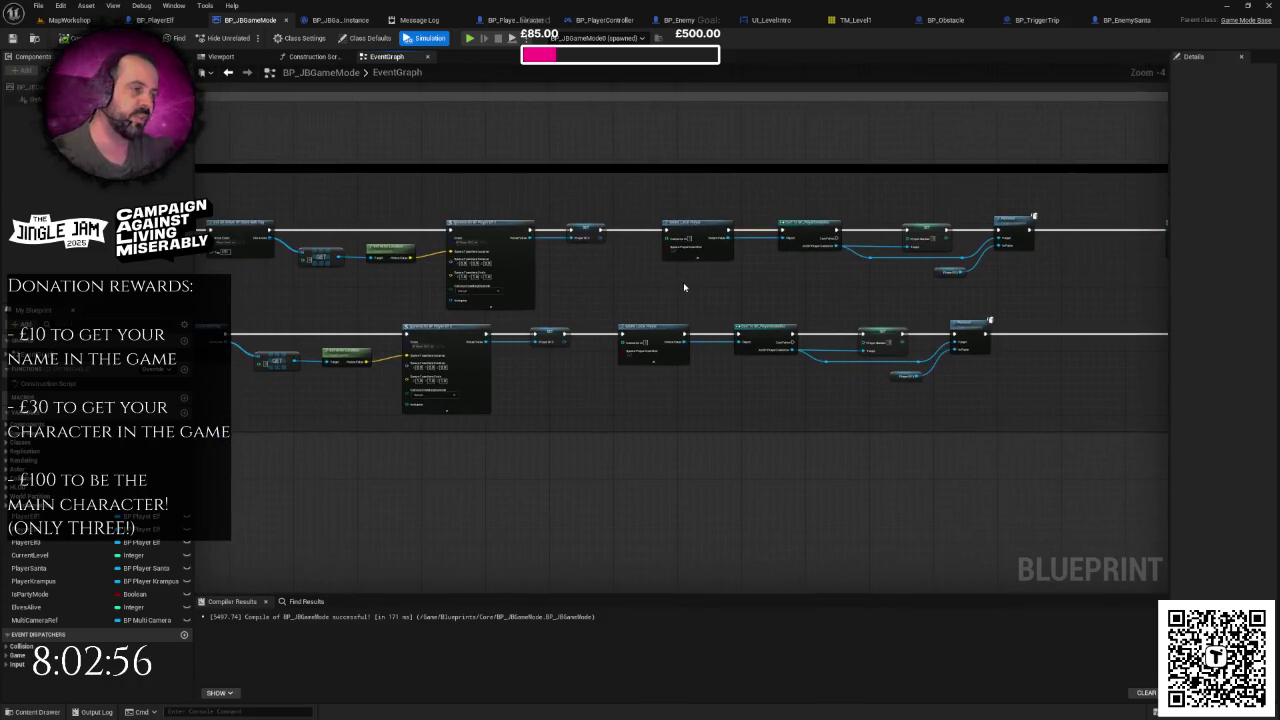
{"action": "scroll", "coordinate": [683, 282], "scroll_direction": "down", "scroll_amount": 2}
{"action": "right_click", "coordinate": [683, 282]}
{"action": "left_click", "coordinate": [669, 286]}
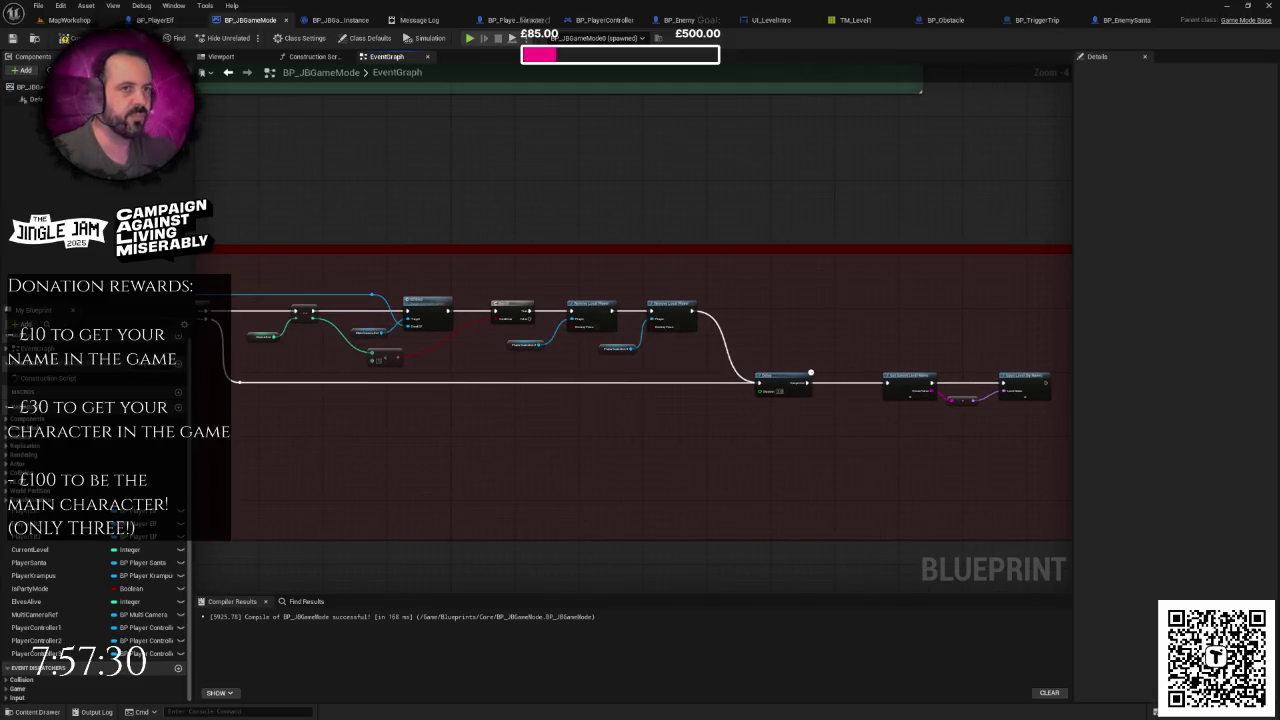
{"action": "left_click", "coordinate": [65, 20]}
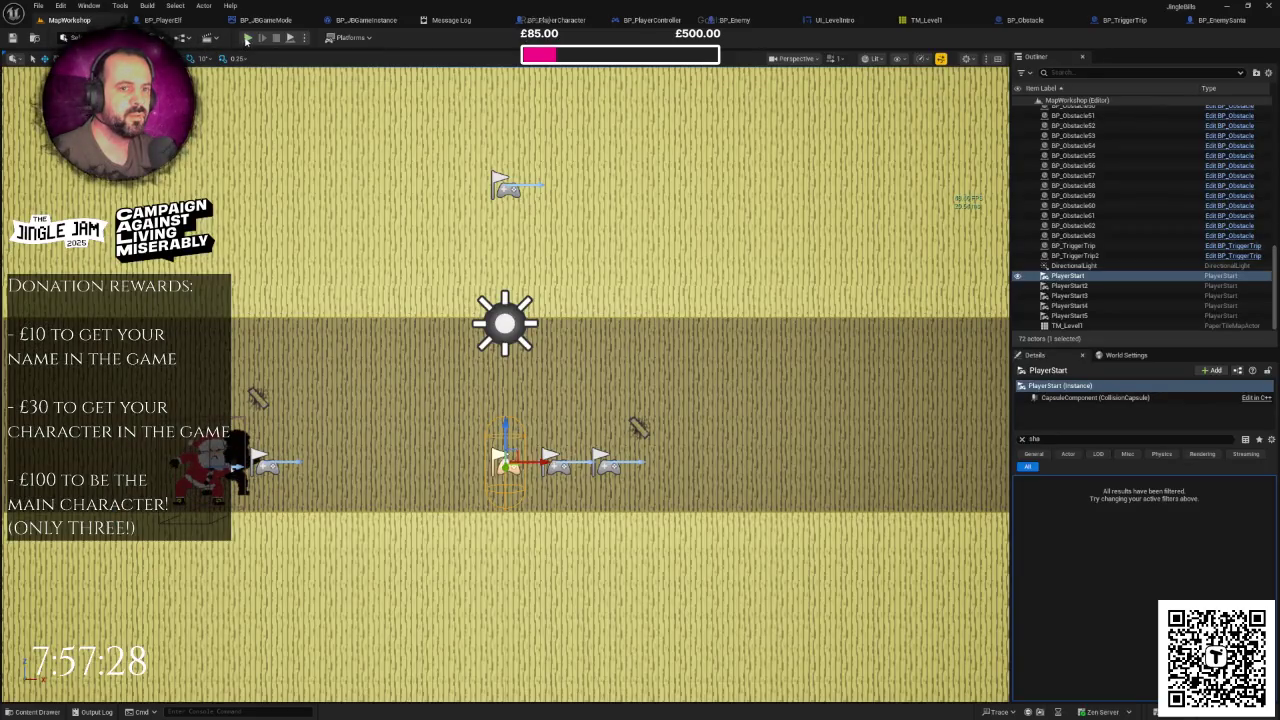
{"action": "left_click", "coordinate": [247, 40]}
{"action": "key", "text": "F11"}
{"action": "key", "text": "space"}
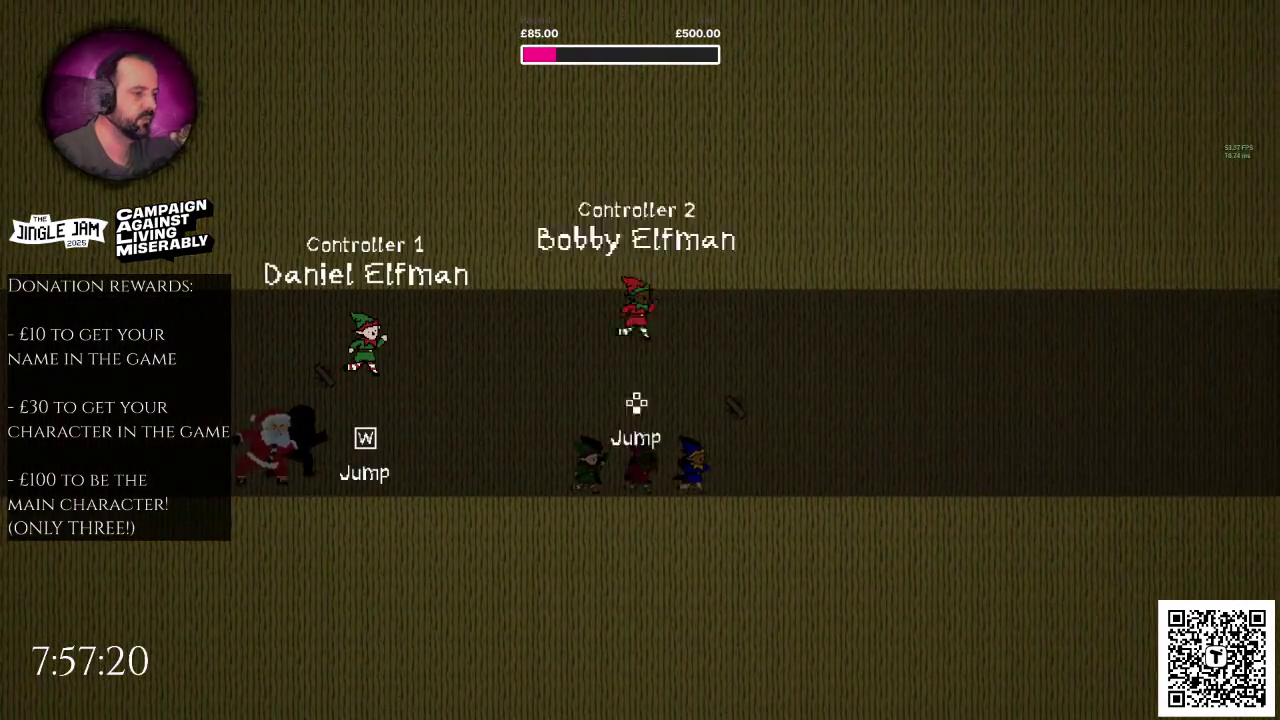
{"action": "key", "text": "space"}
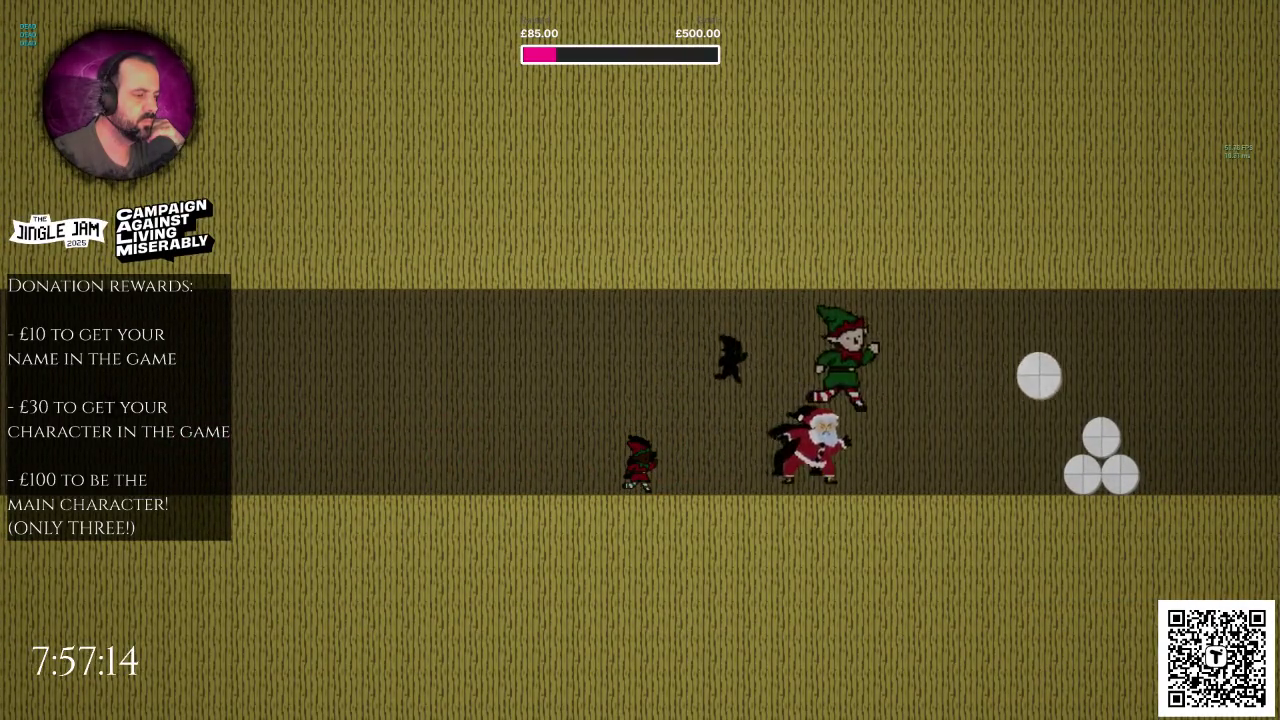
{"action": "key", "text": "Escape"}
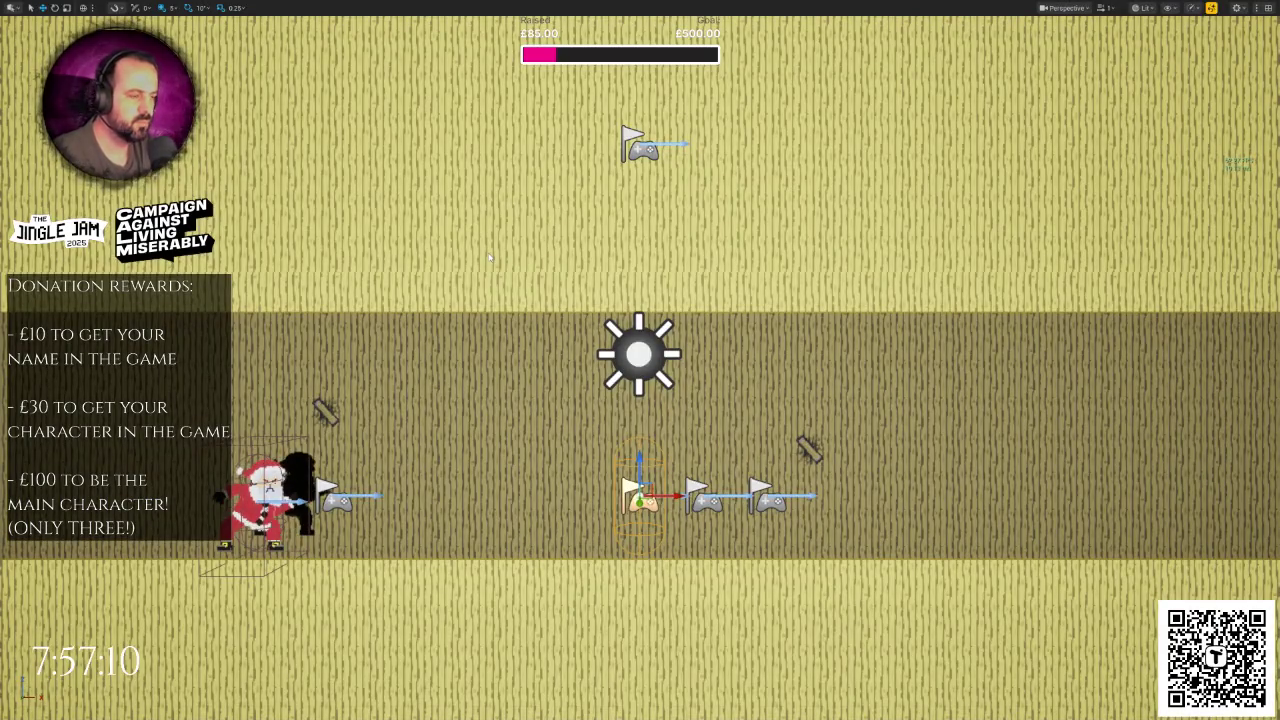
{"action": "key", "text": "alt+p"}
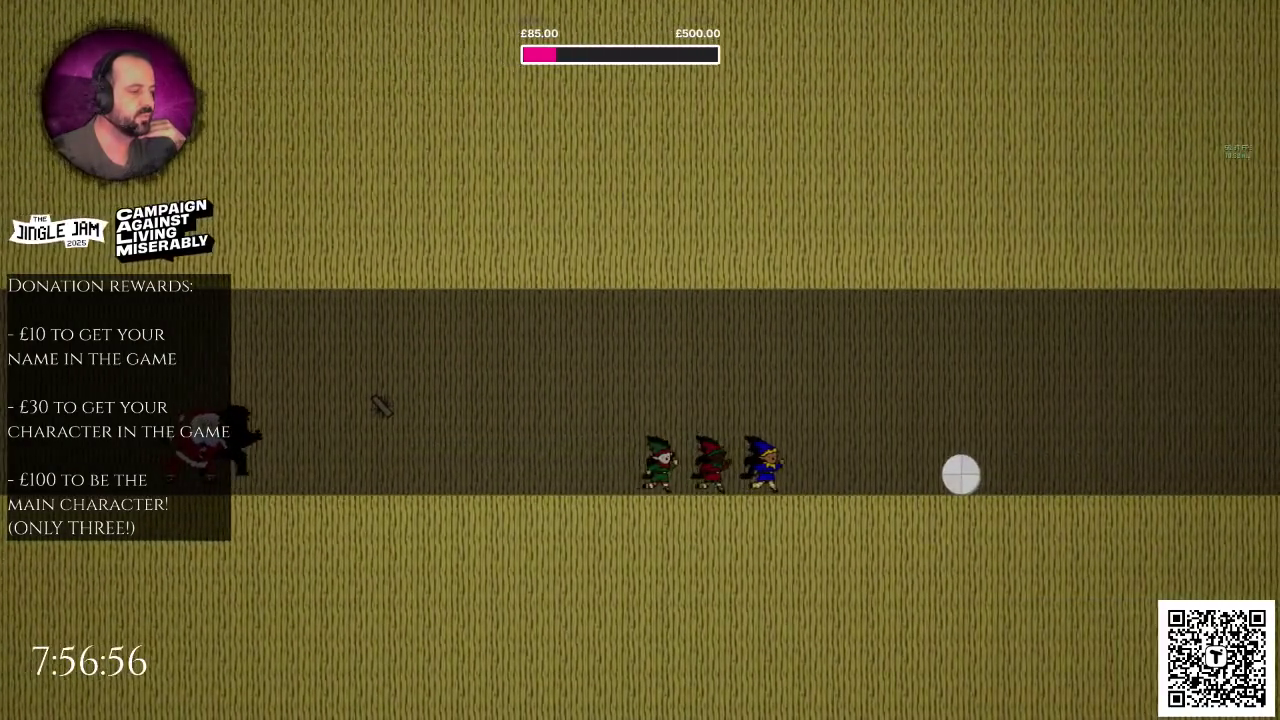
{"action": "key", "text": "w"}
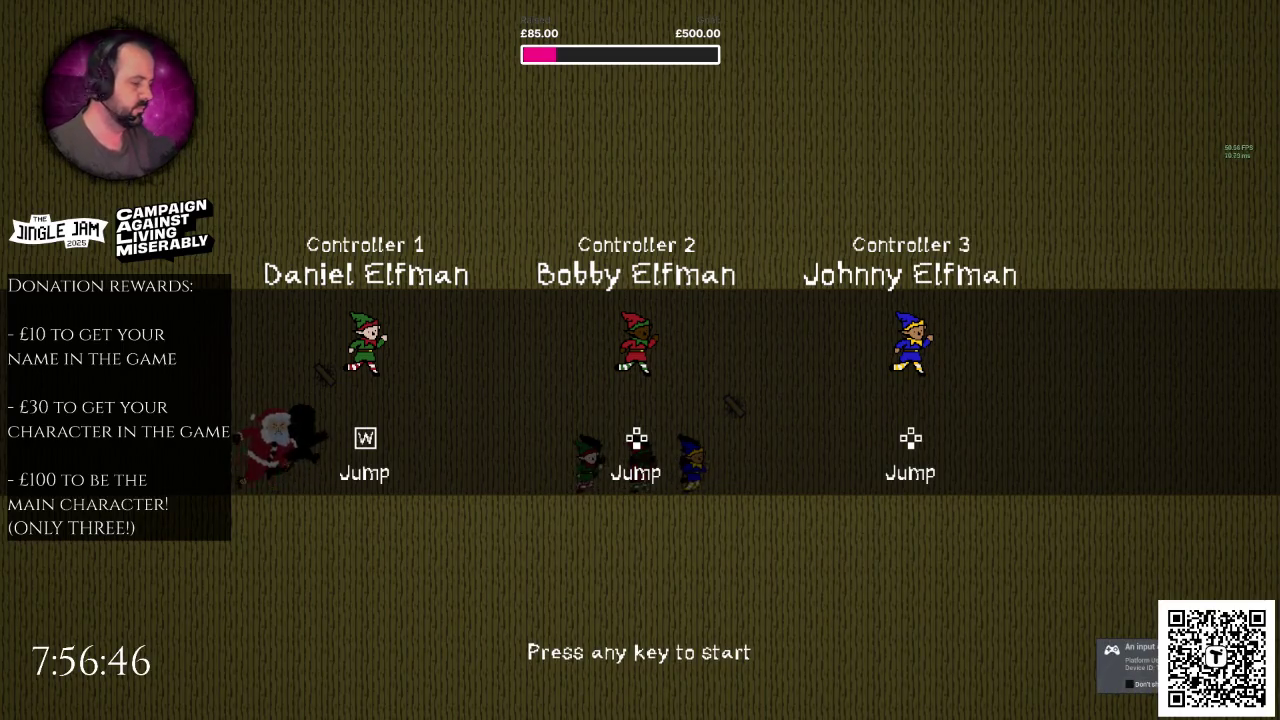
{"action": "key", "text": "w"}
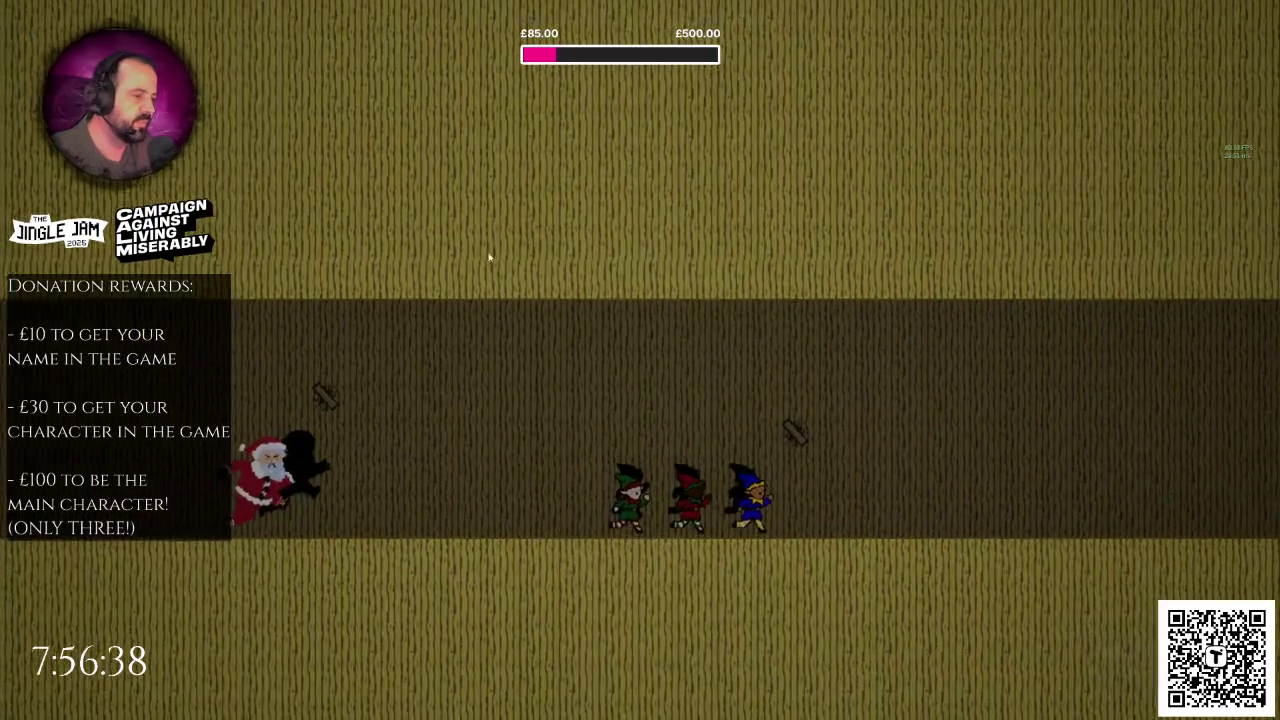
{"action": "key", "text": "Escape"}
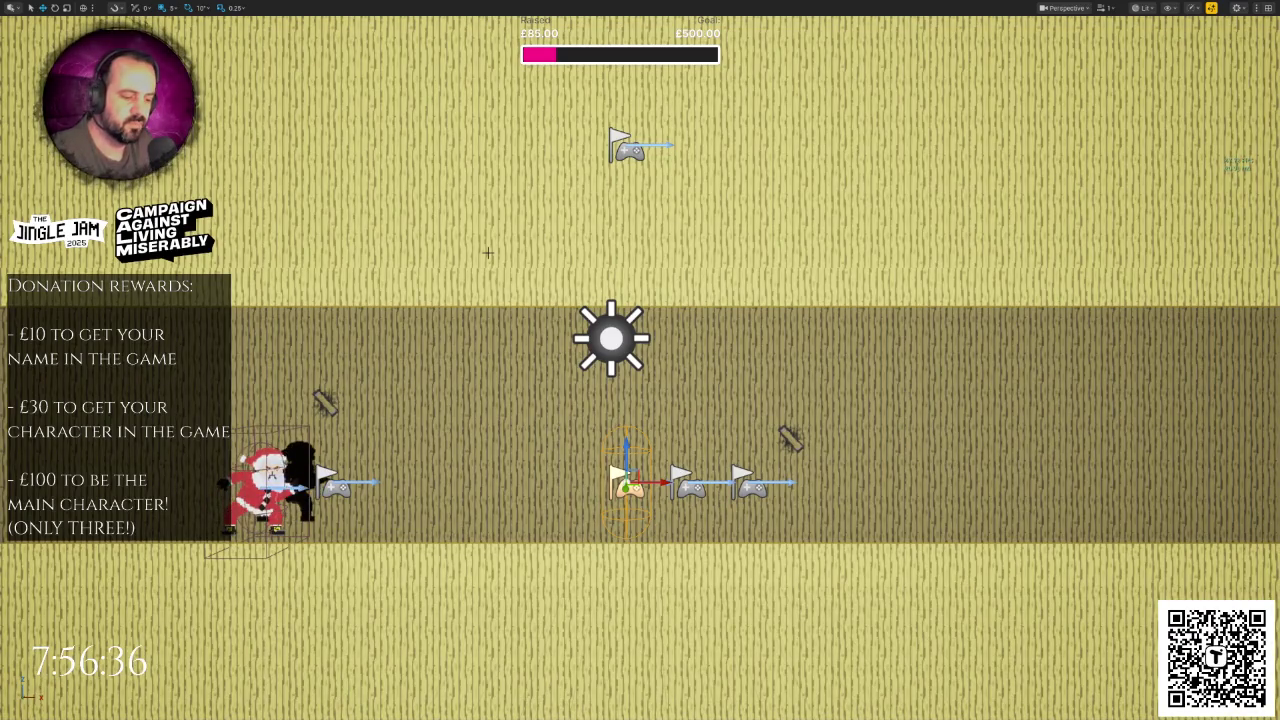
{"action": "key", "text": "alt+p"}
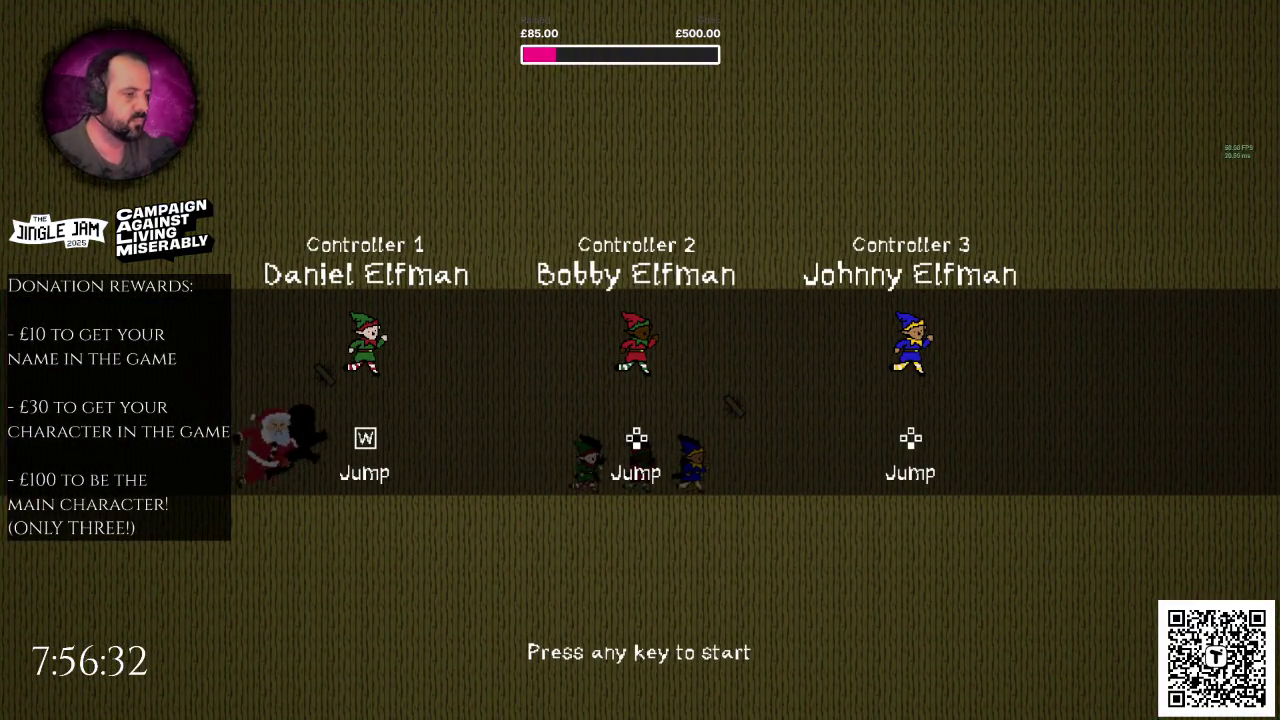
{"action": "key", "text": "w"}
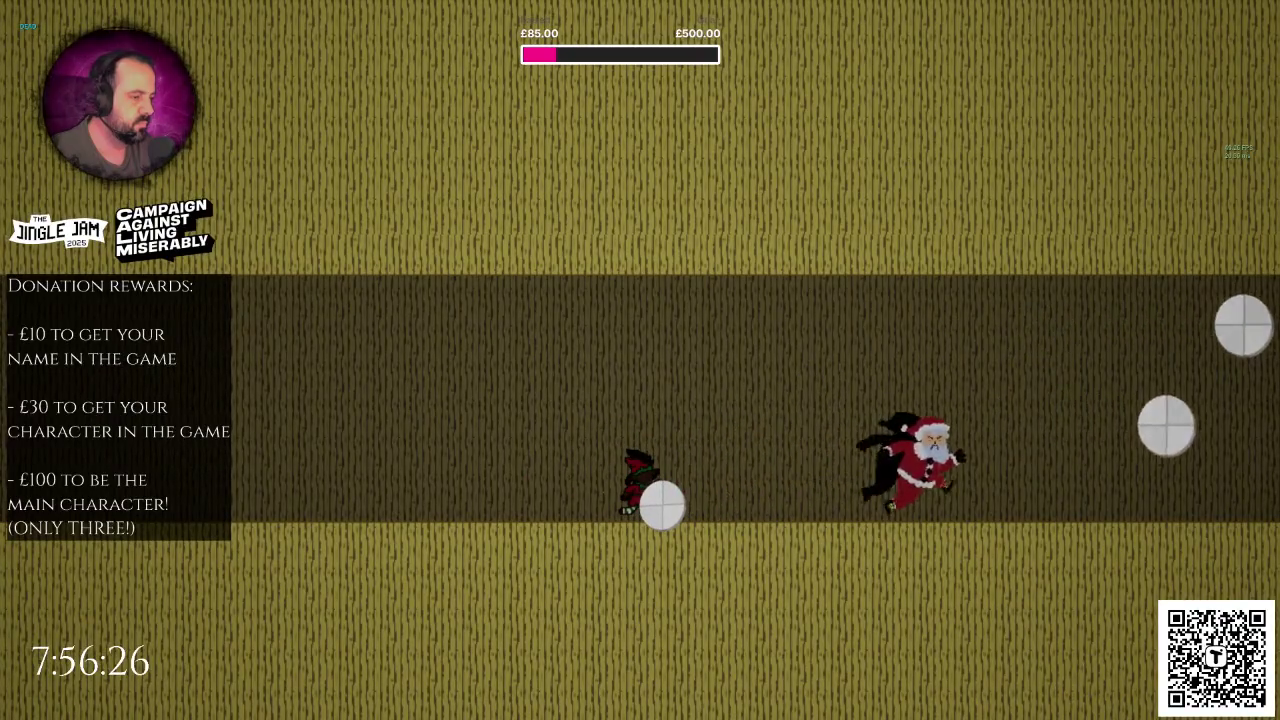
{"action": "key", "text": "Escape"}
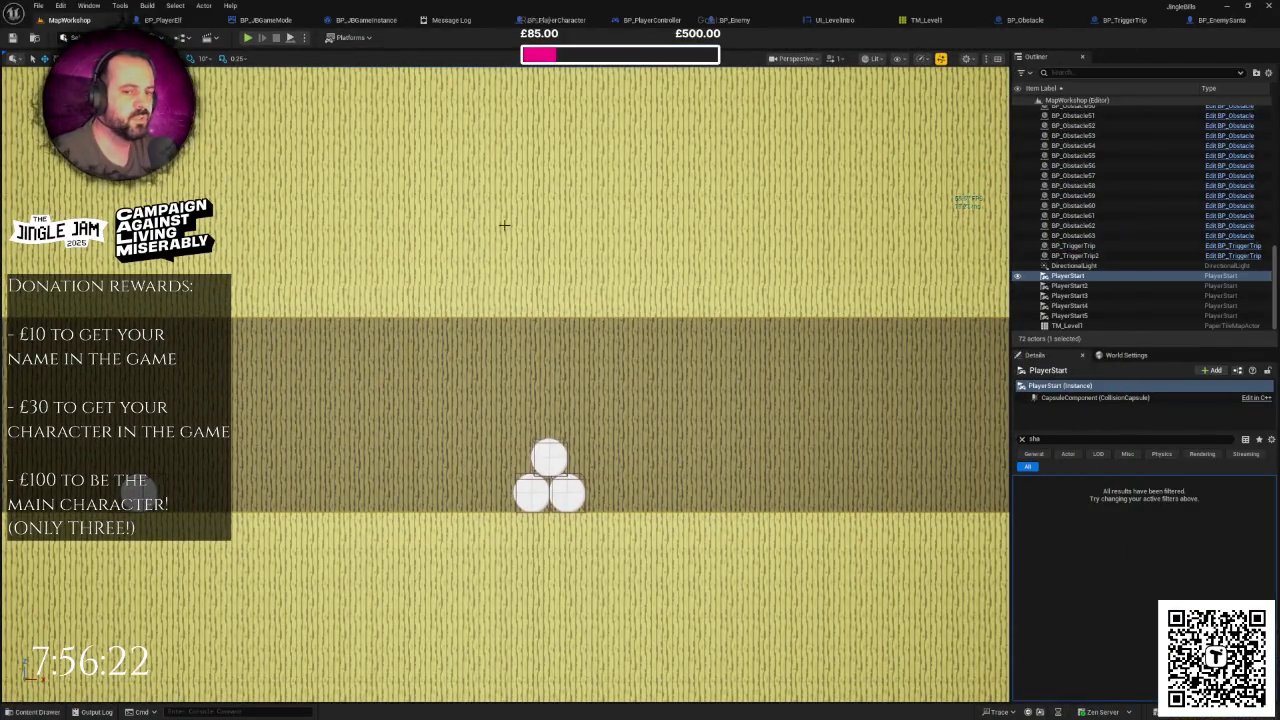
{"action": "key", "text": "f"}
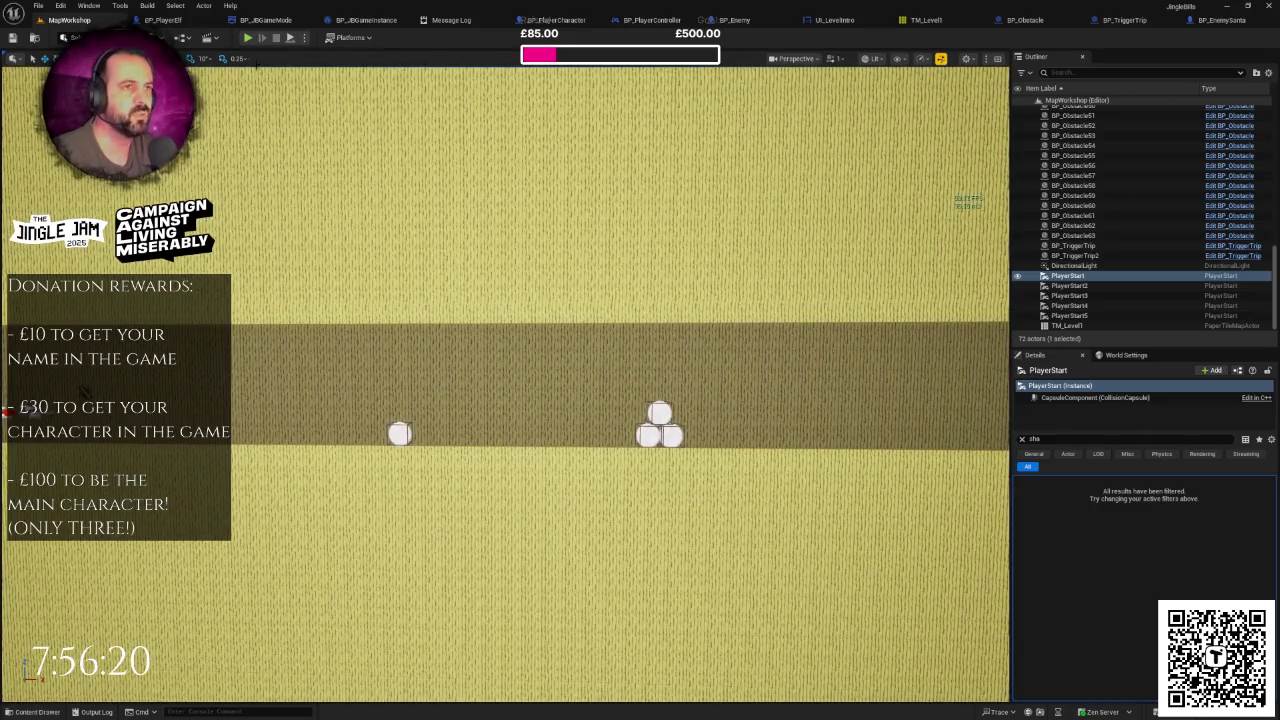
{"action": "left_click", "coordinate": [182, 21]}
Step: Frame BP_PlayerElf's jump, landing and death event chains to read them, then return to MapWorkshop
{"action": "scroll", "coordinate": [543, 239], "scroll_direction": "down", "scroll_amount": 6}
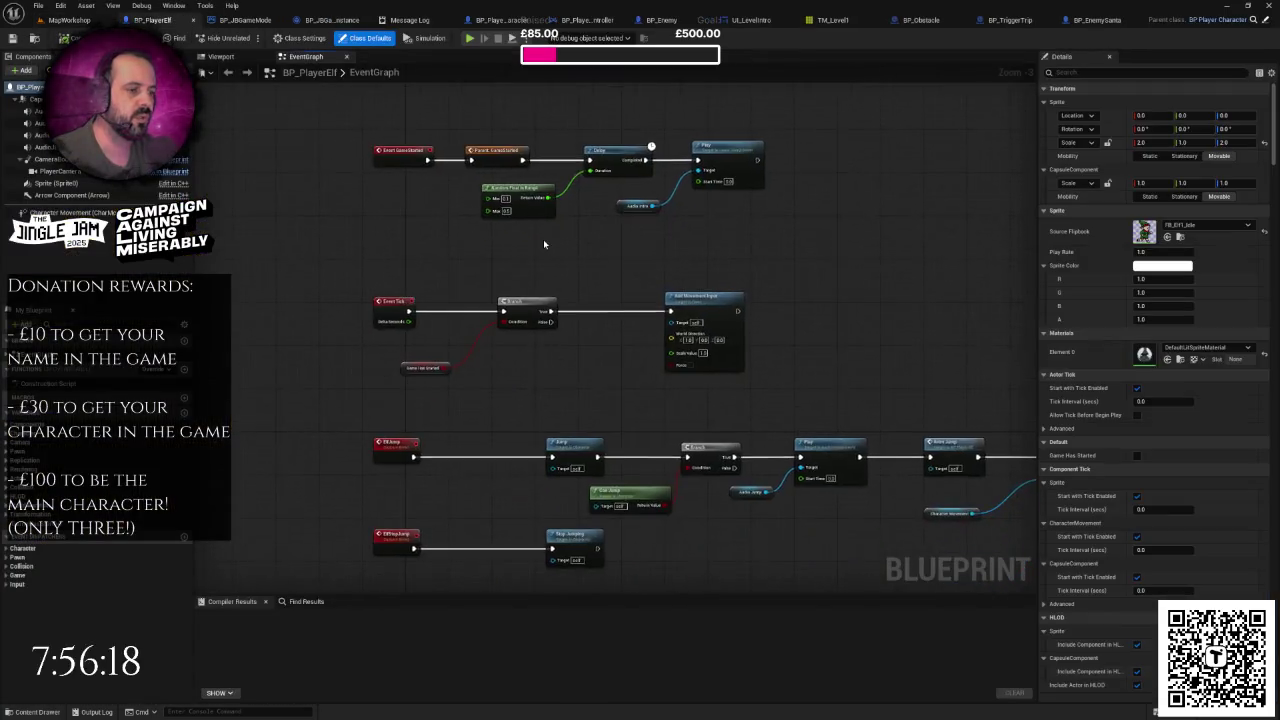
{"action": "scroll", "coordinate": [590, 257], "scroll_direction": "up", "scroll_amount": 4}
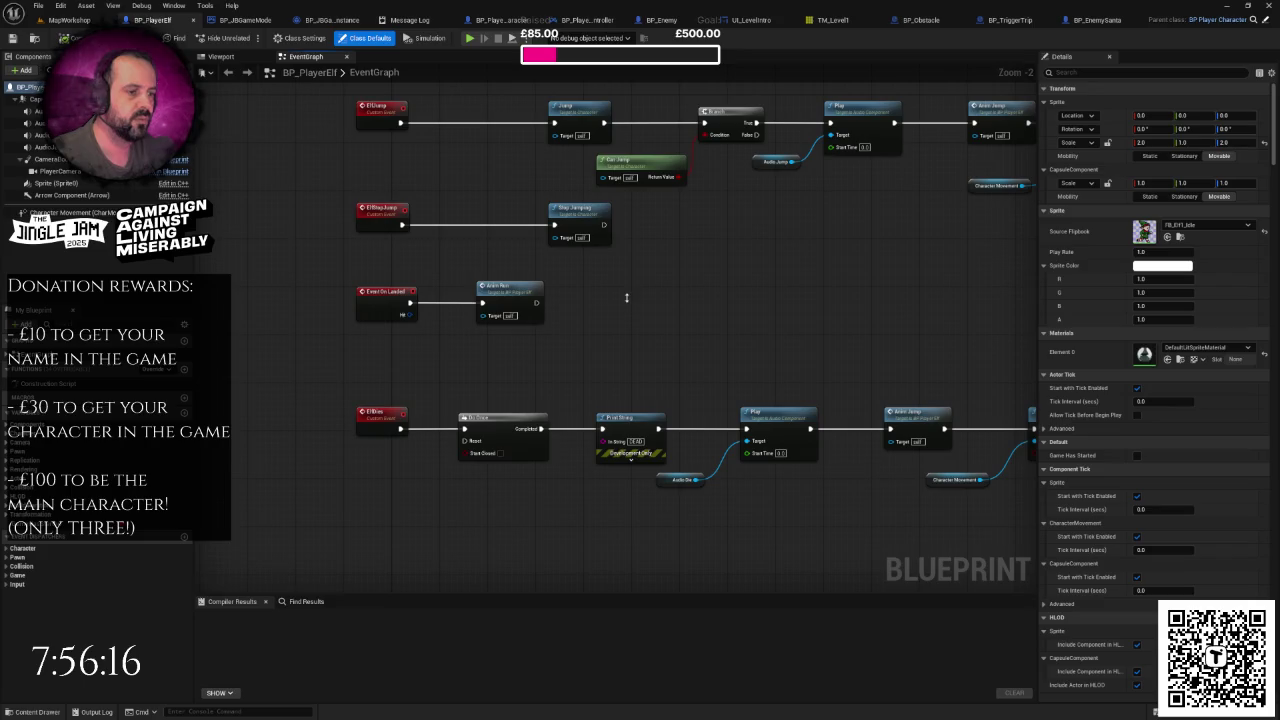
{"action": "left_click_drag", "start_coordinate": [619, 277], "coordinate": [586, 274]}
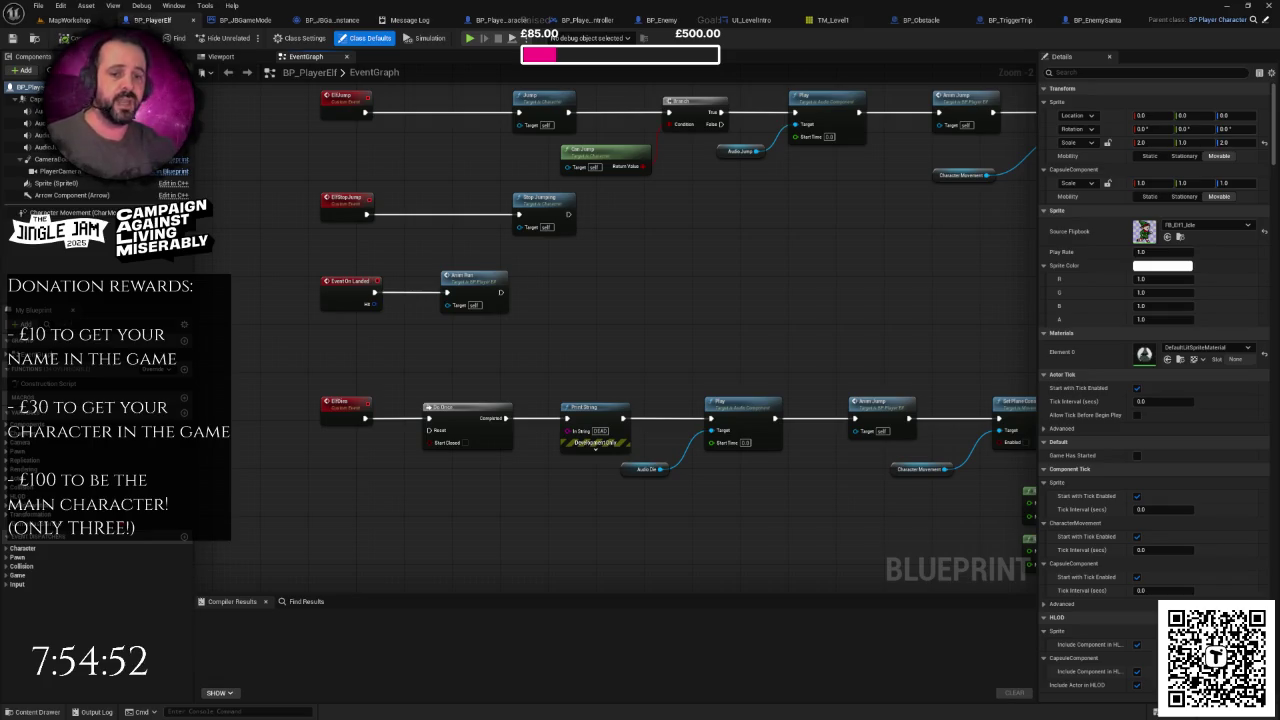
{"action": "left_click", "coordinate": [70, 19]}
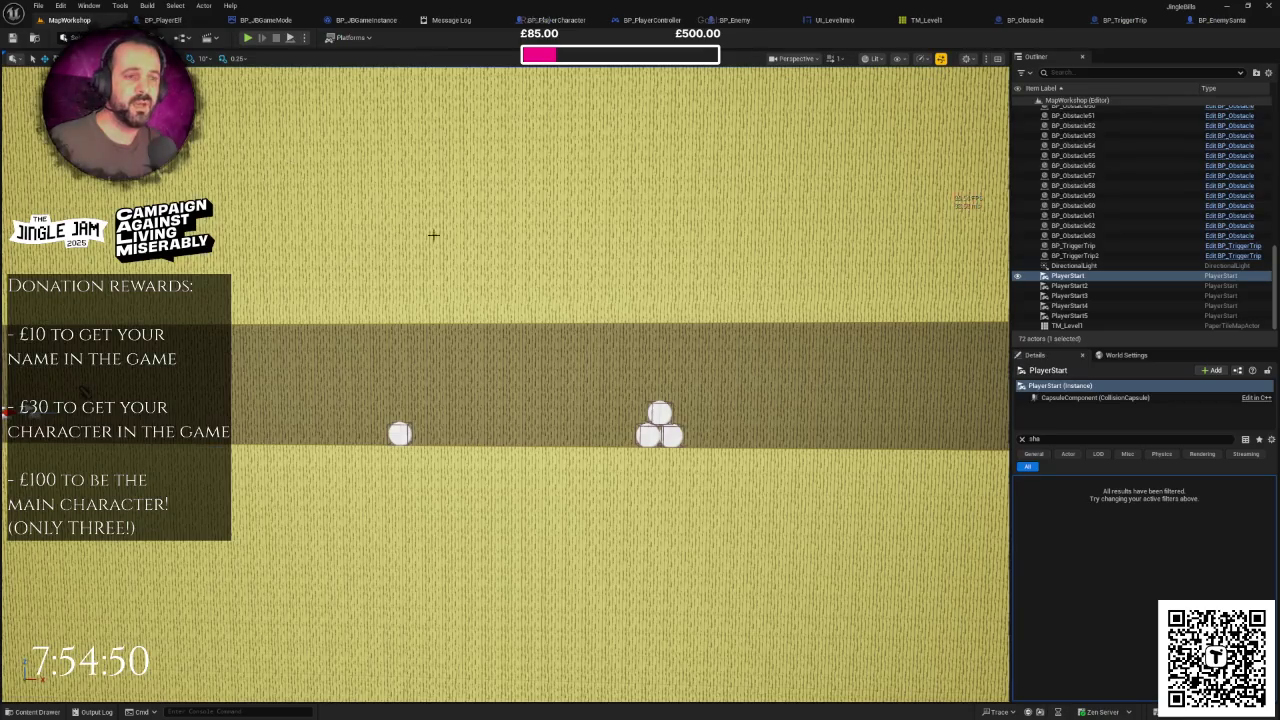
{"action": "mouse_move", "coordinate": [597, 346]}
{"action": "left_mouse_down"}
{"action": "mouse_move", "coordinate": [556, 335]}
{"action": "mouse_move", "coordinate": [600, 341]}
{"action": "left_mouse_up"}
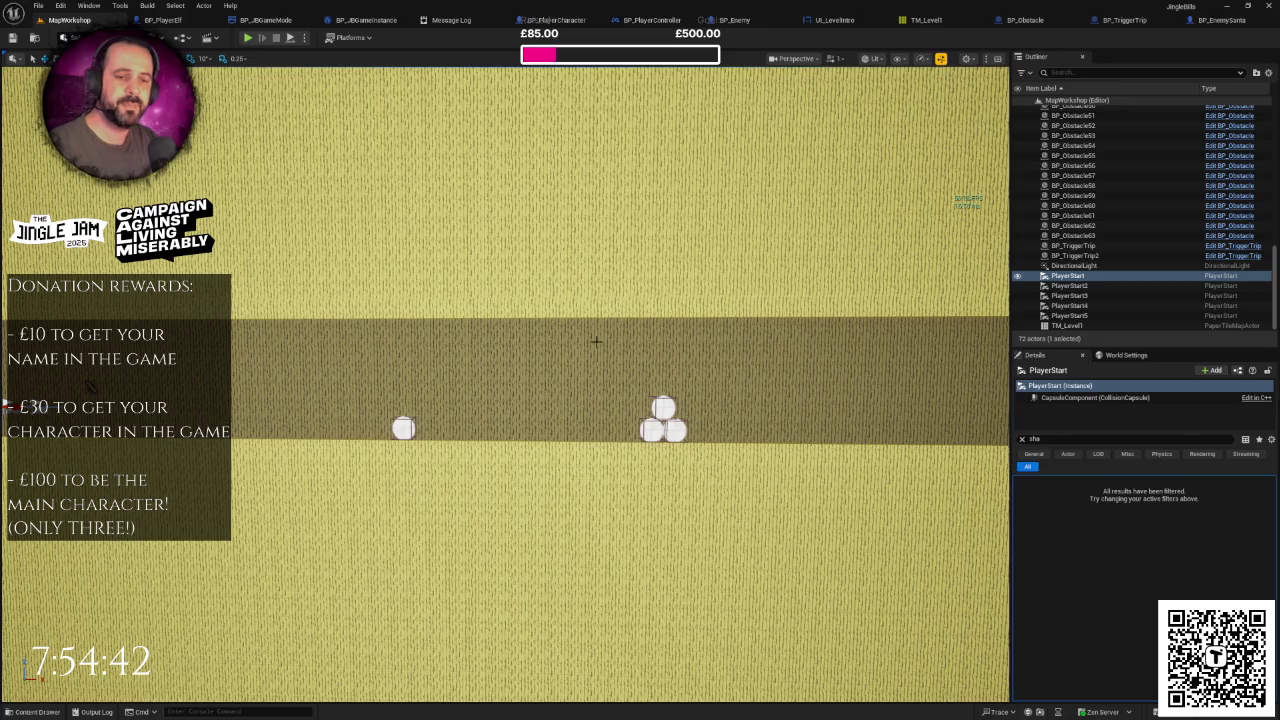
{"action": "mouse_move", "coordinate": [684, 410]}
{"action": "left_mouse_down"}
{"action": "mouse_move", "coordinate": [684, 380]}
{"action": "mouse_move", "coordinate": [610, 380]}
{"action": "mouse_move", "coordinate": [660, 374]}
{"action": "mouse_move", "coordinate": [630, 345]}
{"action": "mouse_move", "coordinate": [600, 350]}
{"action": "left_mouse_up"}
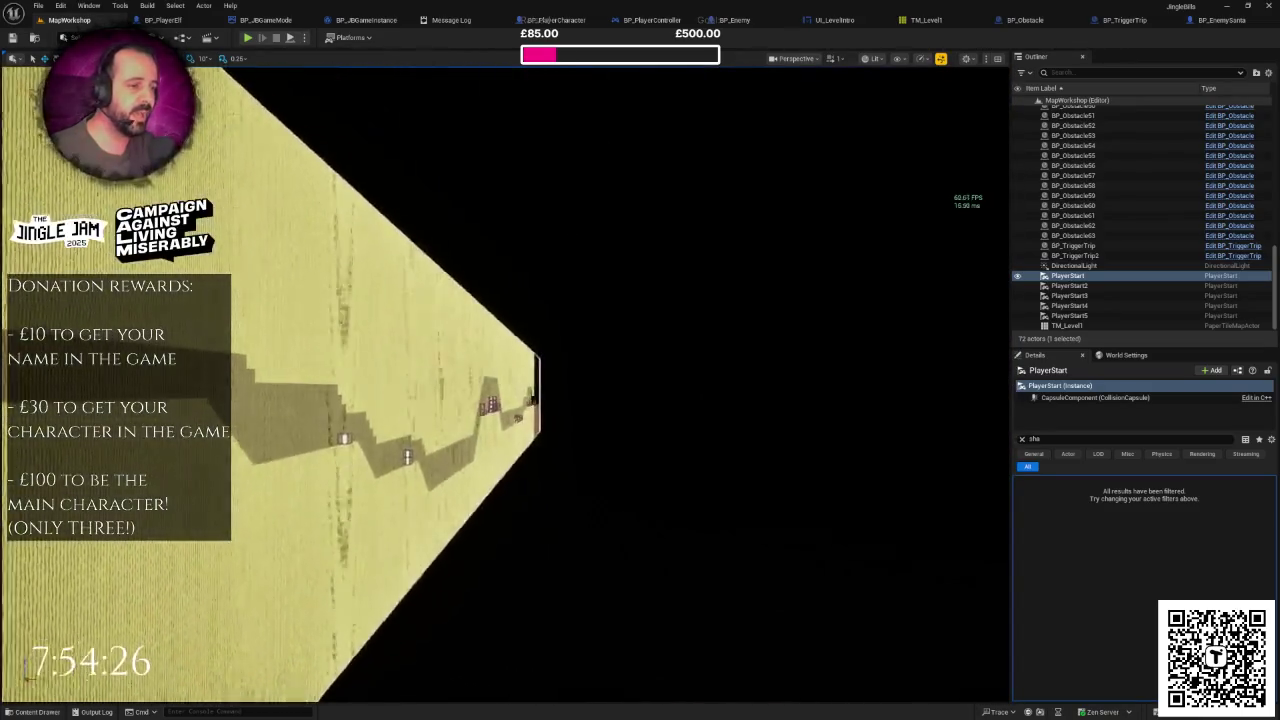
{"action": "left_click_drag", "start_coordinate": [600, 350], "coordinate": [860, 352]}
{"action": "left_click_drag", "start_coordinate": [685, 408], "coordinate": [685, 408]}
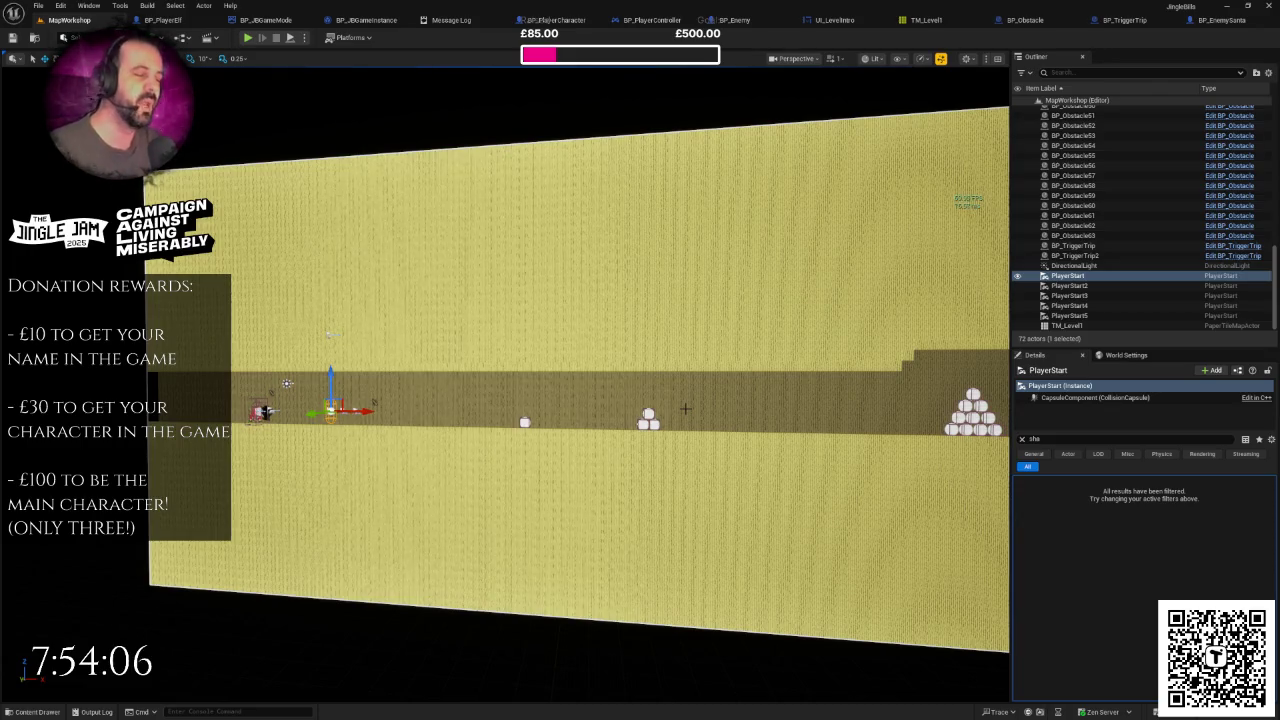
{"action": "left_click_drag", "start_coordinate": [657, 383], "coordinate": [615, 382]}
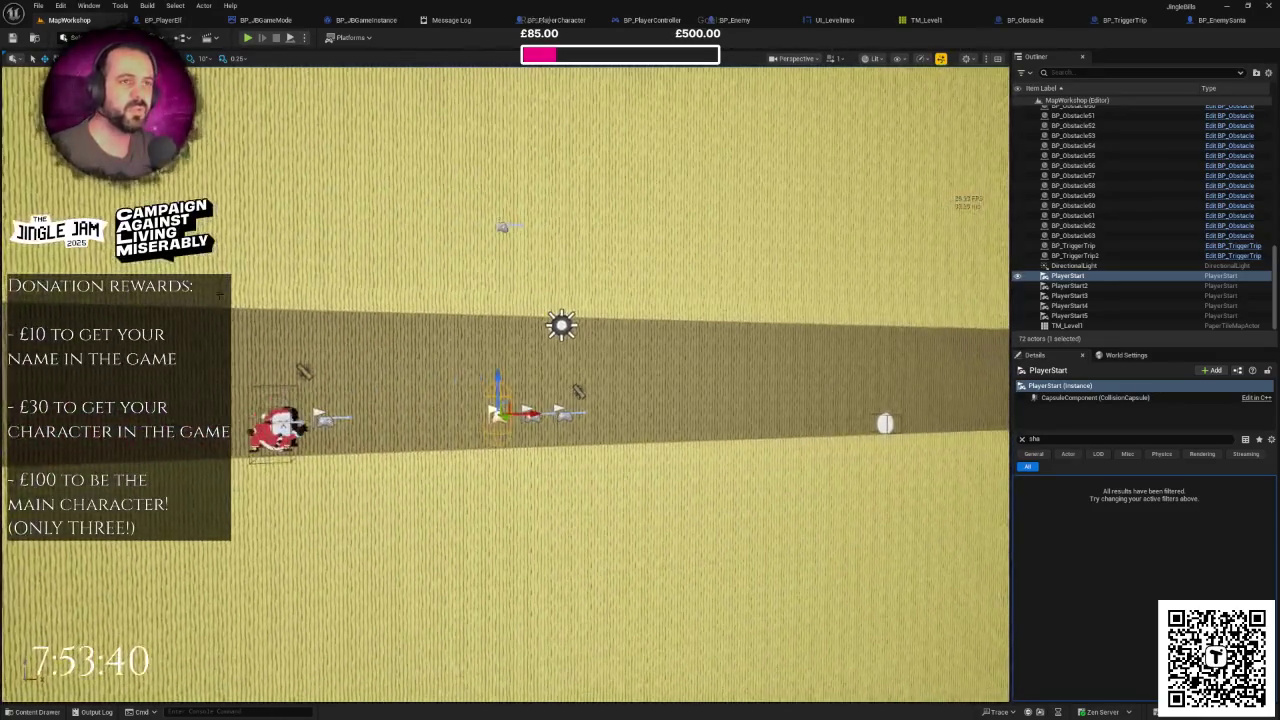
Step: Play the level fullscreen with elves and Santa among the snowballs, then stop the session
{"action": "left_click", "coordinate": [247, 38]}
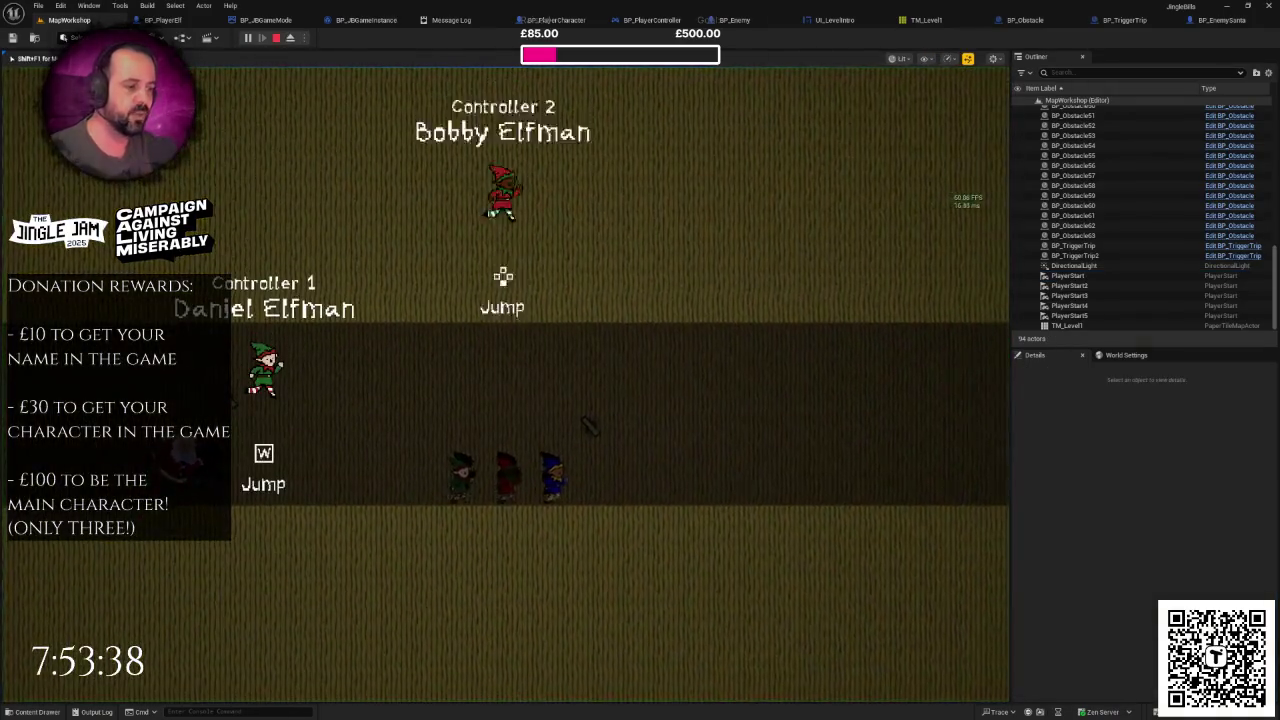
{"action": "key", "text": "F11"}
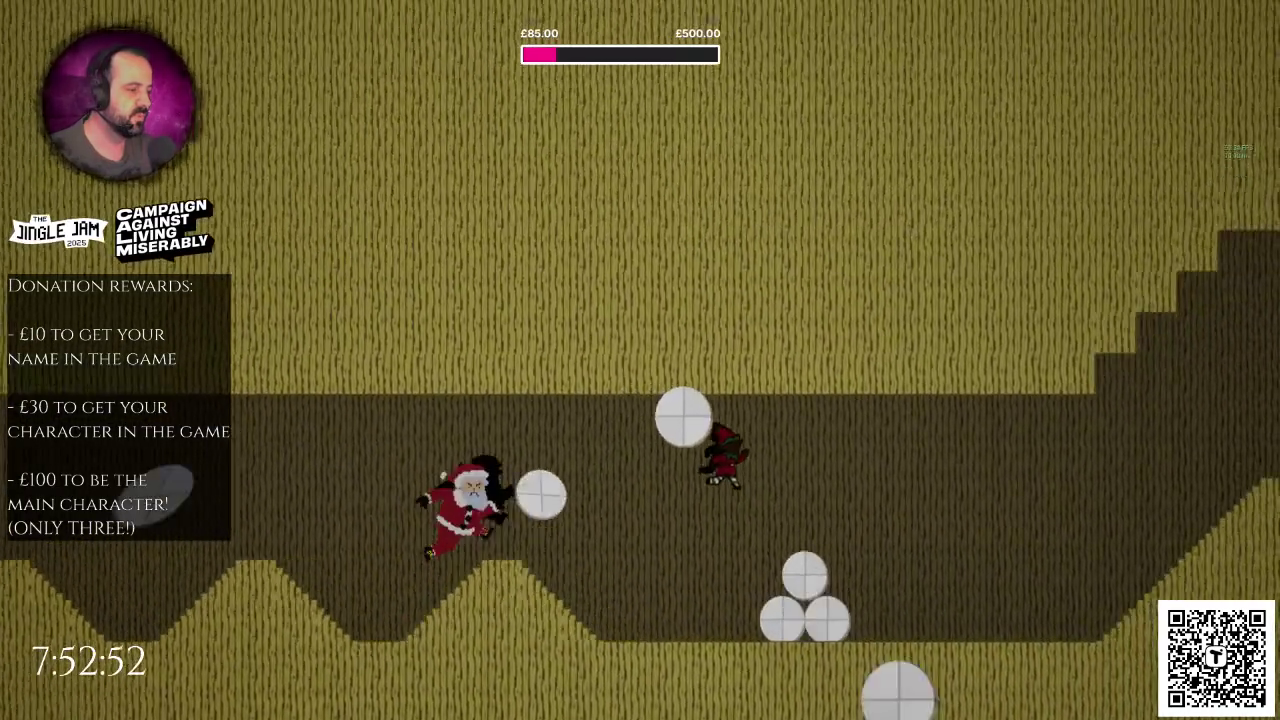
{"action": "key", "text": "Escape"}
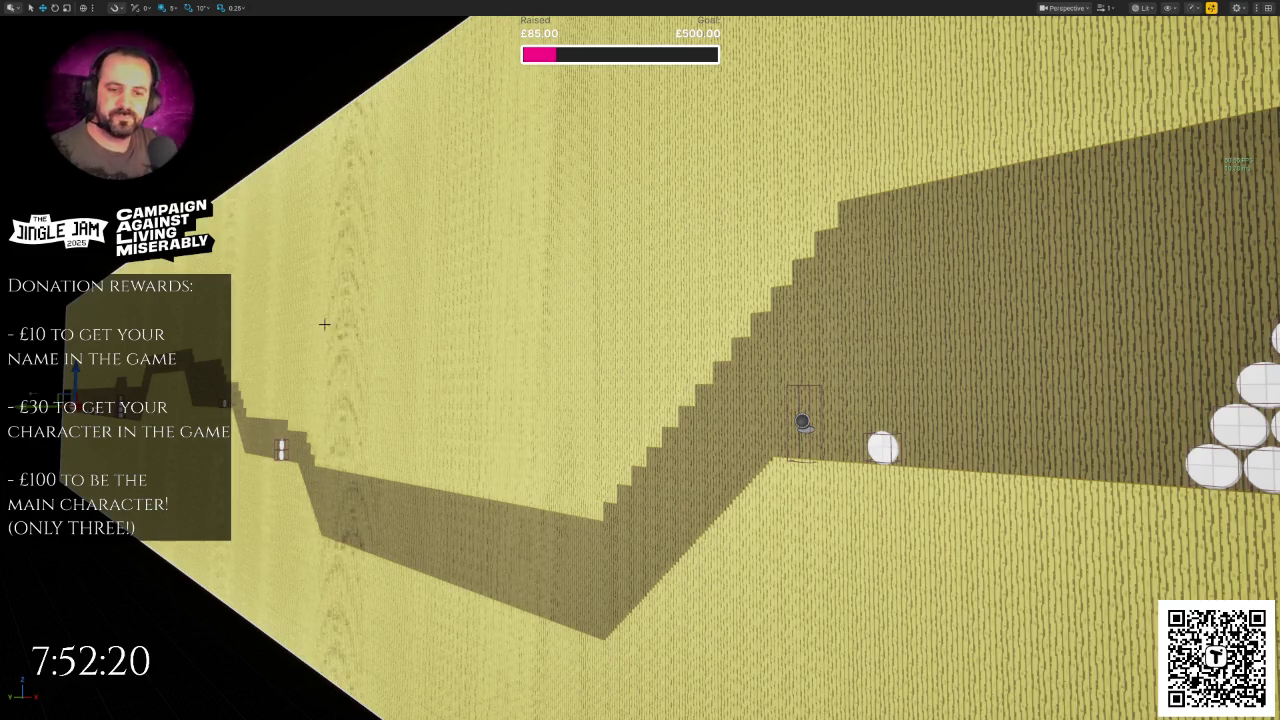
Step: Leave the fullscreen viewport and clear the PlayerStart property filter in Details
{"action": "mouse_move", "coordinate": [320, 324]}
{"action": "left_mouse_down"}
{"action": "mouse_move", "coordinate": [430, 360]}
{"action": "mouse_move", "coordinate": [430, 420]}
{"action": "mouse_move", "coordinate": [465, 435]}
{"action": "mouse_move", "coordinate": [845, 121]}
{"action": "left_mouse_up"}
{"action": "key", "text": "F11"}
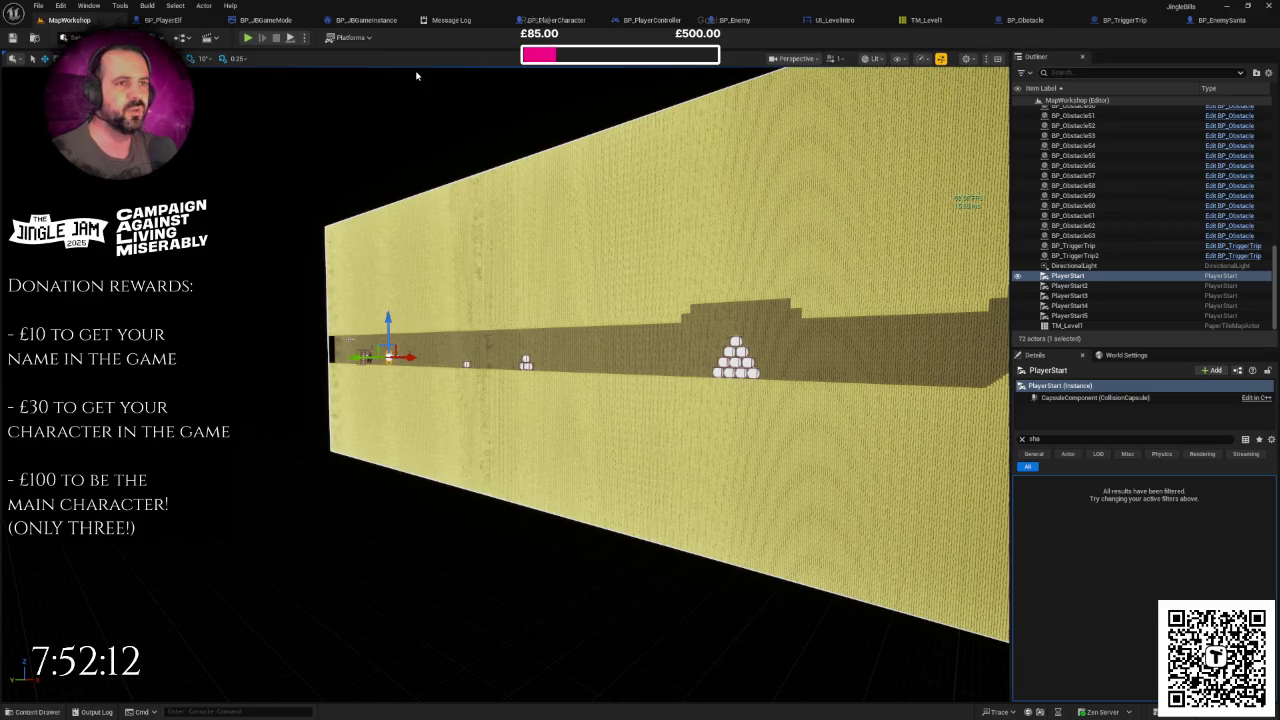
{"action": "left_click_drag", "start_coordinate": [606, 223], "coordinate": [630, 228]}
{"action": "left_click", "coordinate": [1021, 439]}
{"action": "left_click_drag", "start_coordinate": [700, 450], "coordinate": [710, 446]}
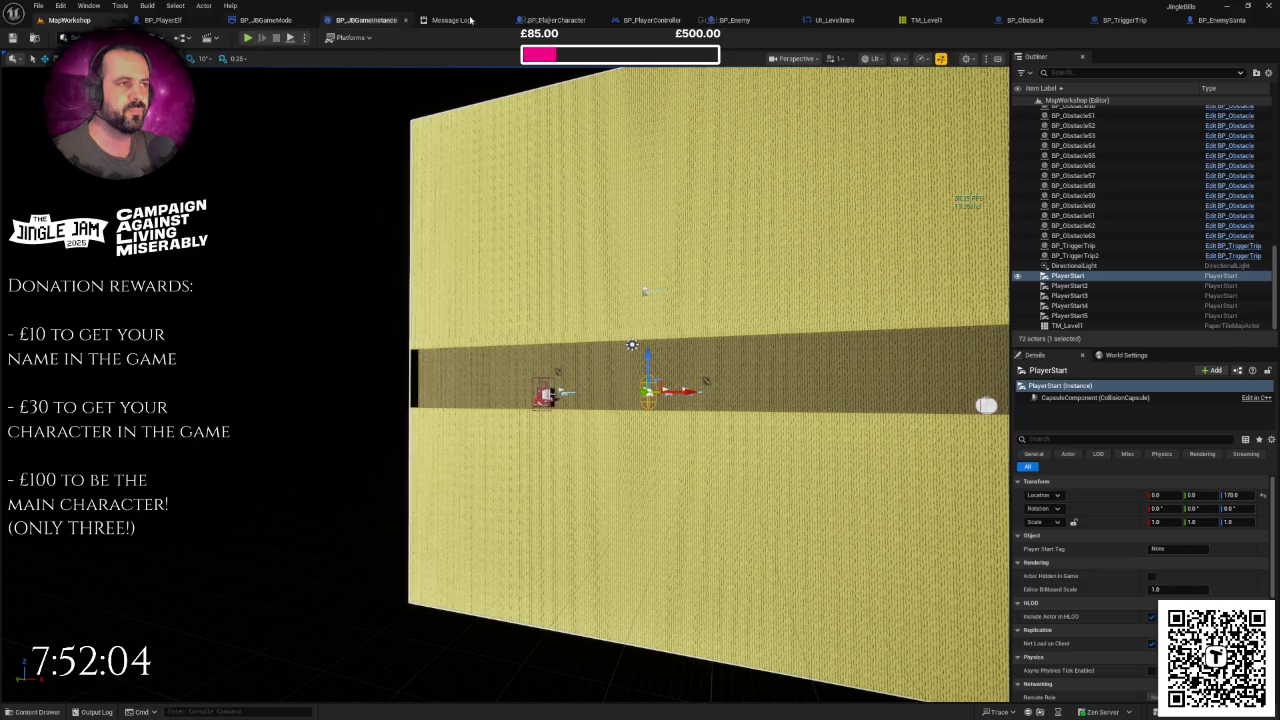
Step: Glance at the base player character blueprint, then run and stop a short three-elf play test
{"action": "left_click", "coordinate": [555, 20]}
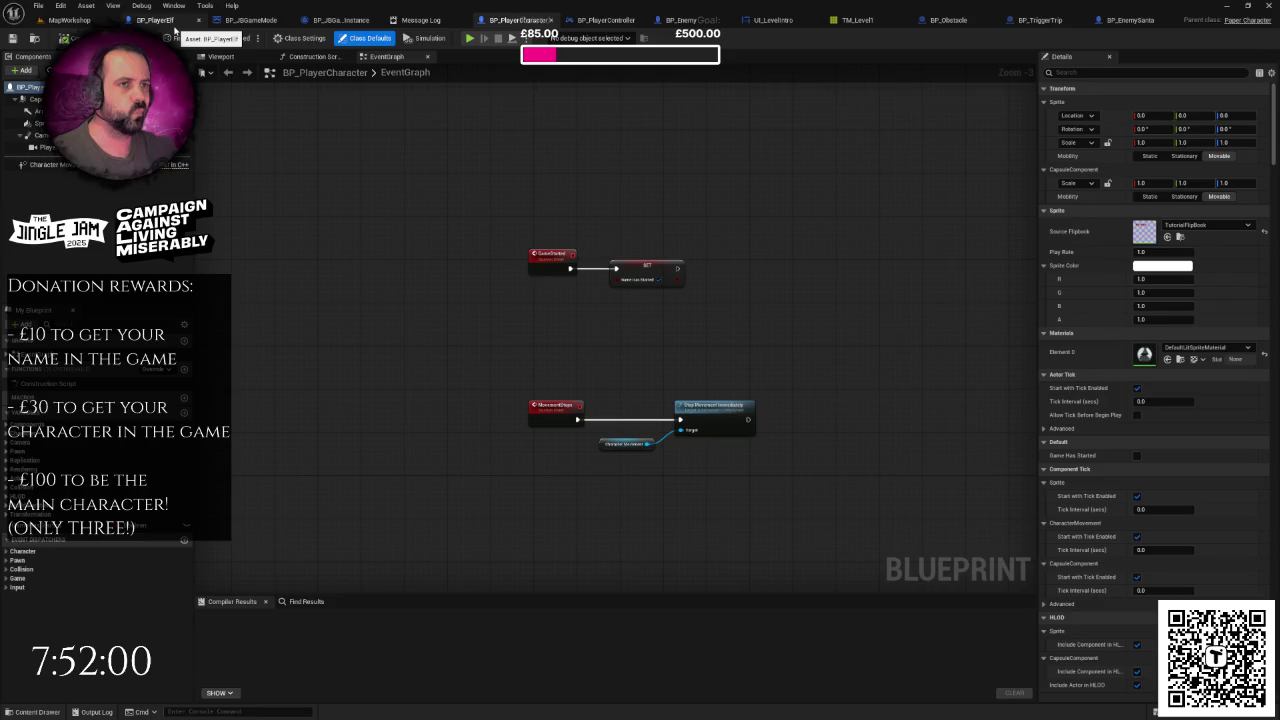
{"action": "left_click", "coordinate": [65, 20]}
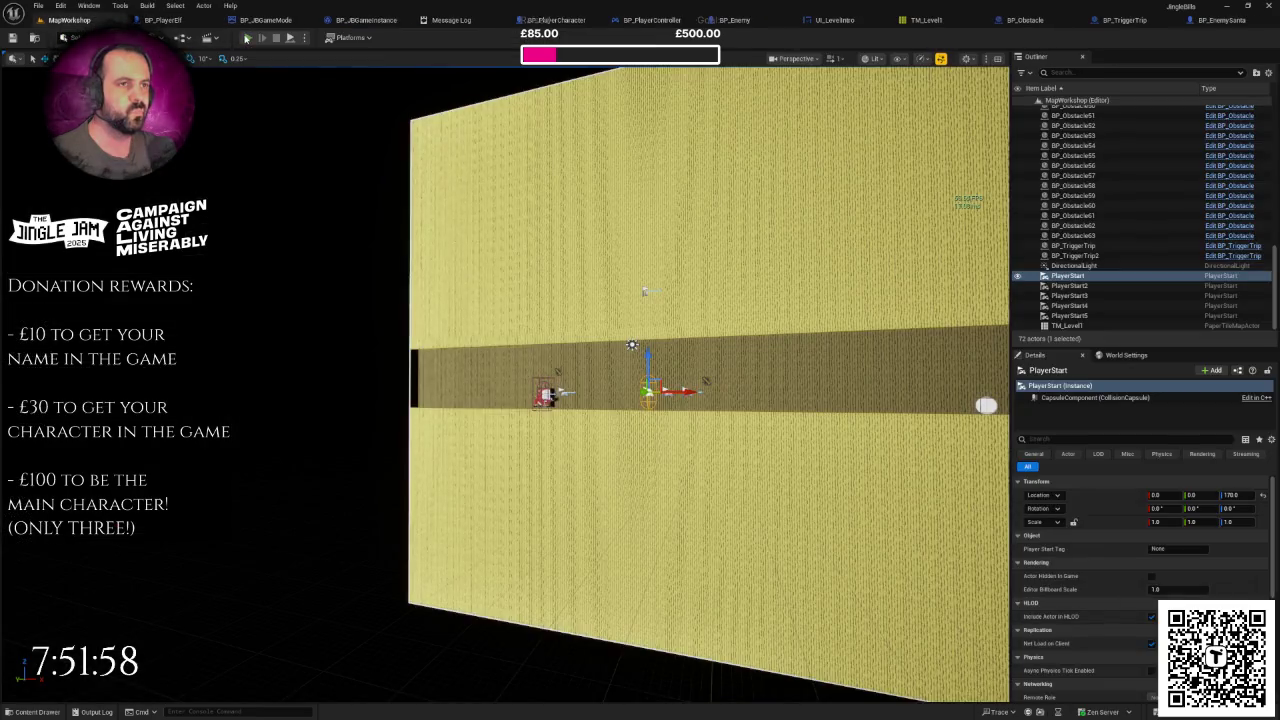
{"action": "left_click", "coordinate": [246, 38]}
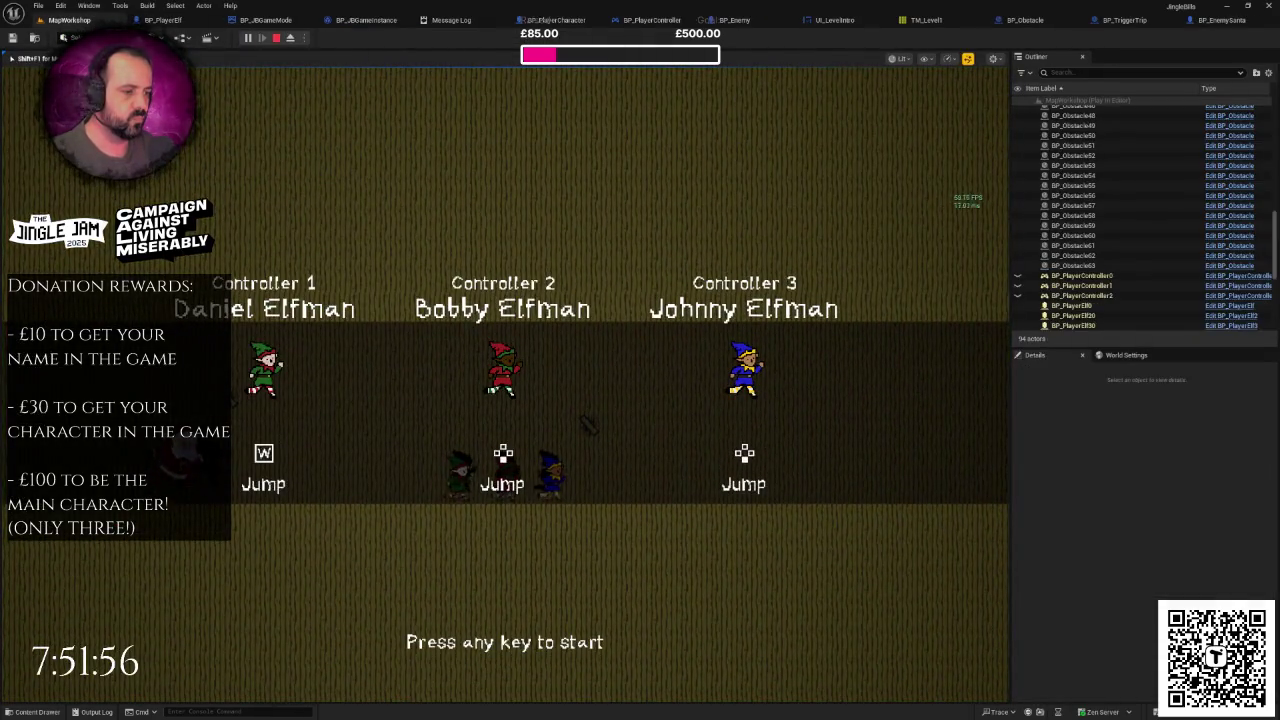
{"action": "key", "text": "space"}
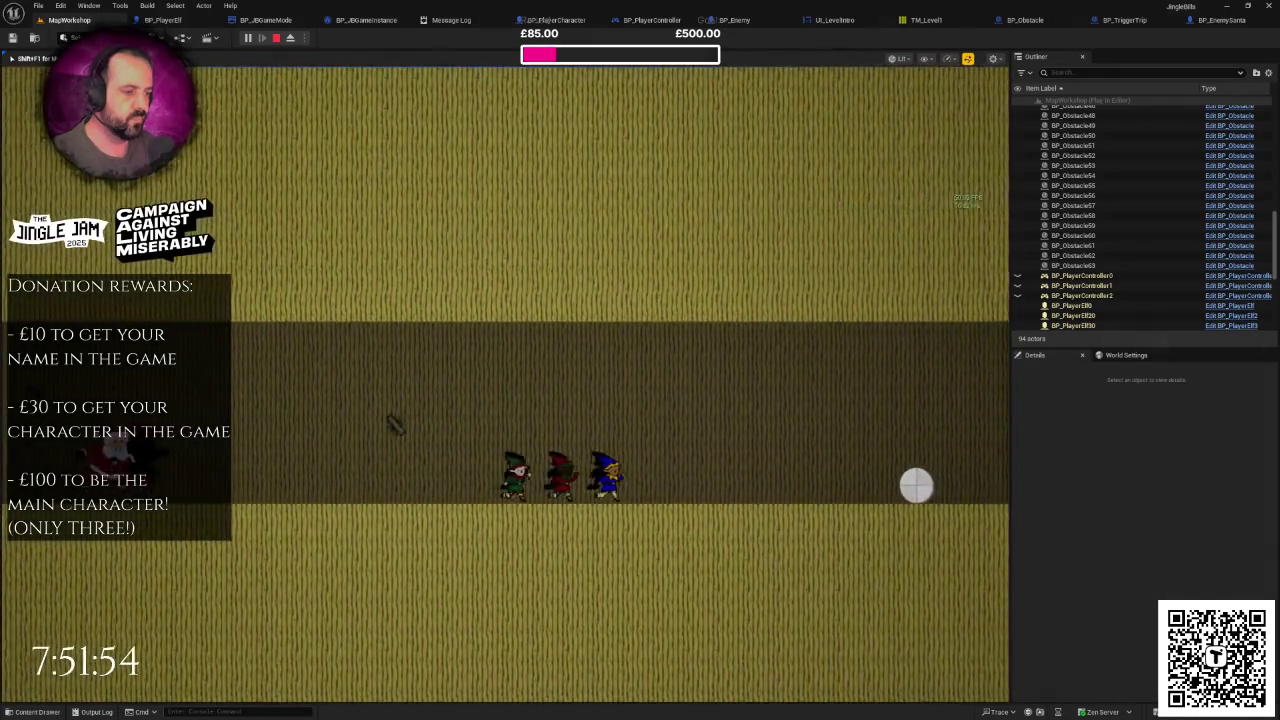
{"action": "key", "text": "Escape"}
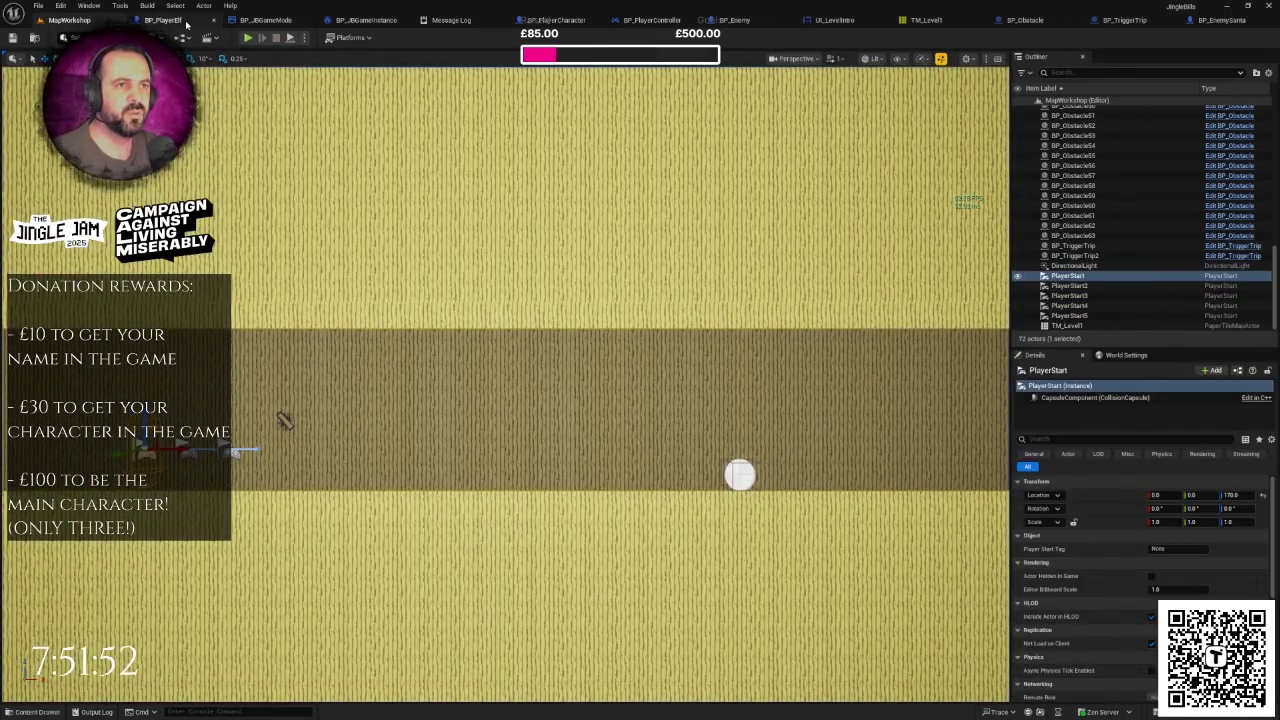
Step: Open BP_PlayerElf and bring the ElfJump chain into view in its EventGraph
{"action": "left_click", "coordinate": [186, 22]}
{"action": "scroll", "coordinate": [512, 341], "scroll_direction": "down", "scroll_amount": 7}
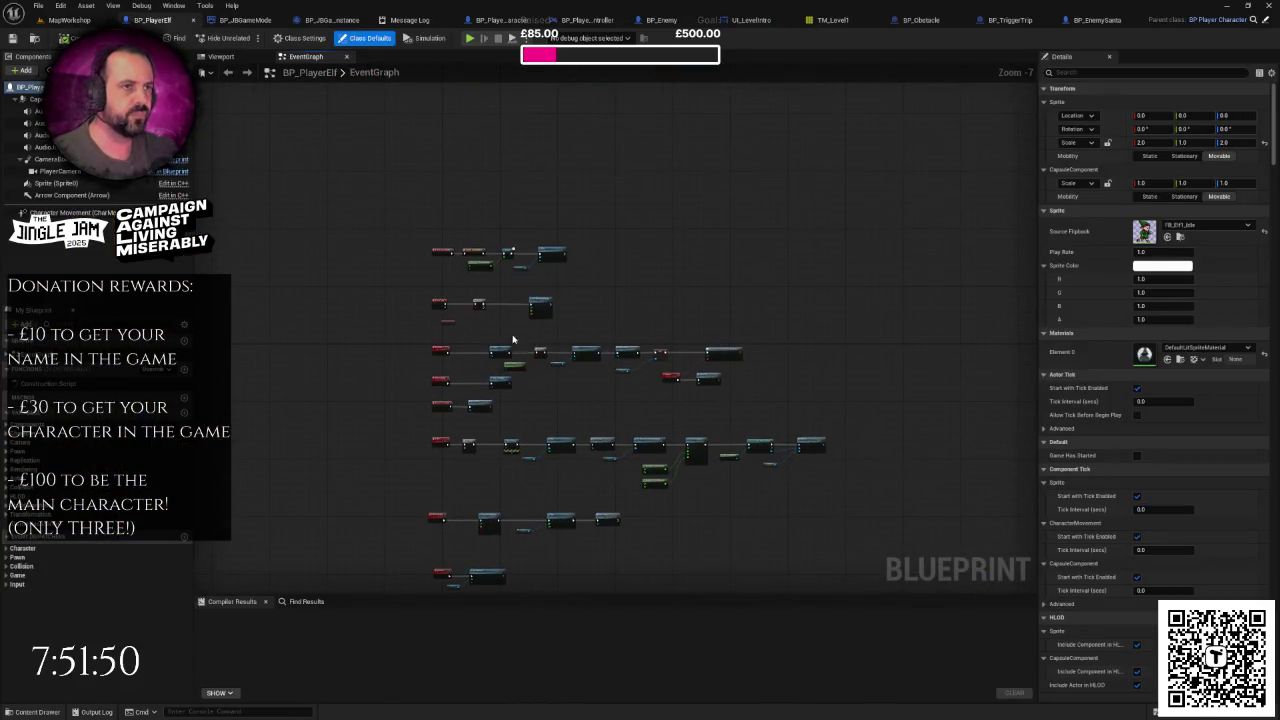
{"action": "scroll", "coordinate": [512, 341], "scroll_direction": "up", "scroll_amount": 7}
{"action": "scroll", "coordinate": [574, 326], "scroll_direction": "down", "scroll_amount": 1}
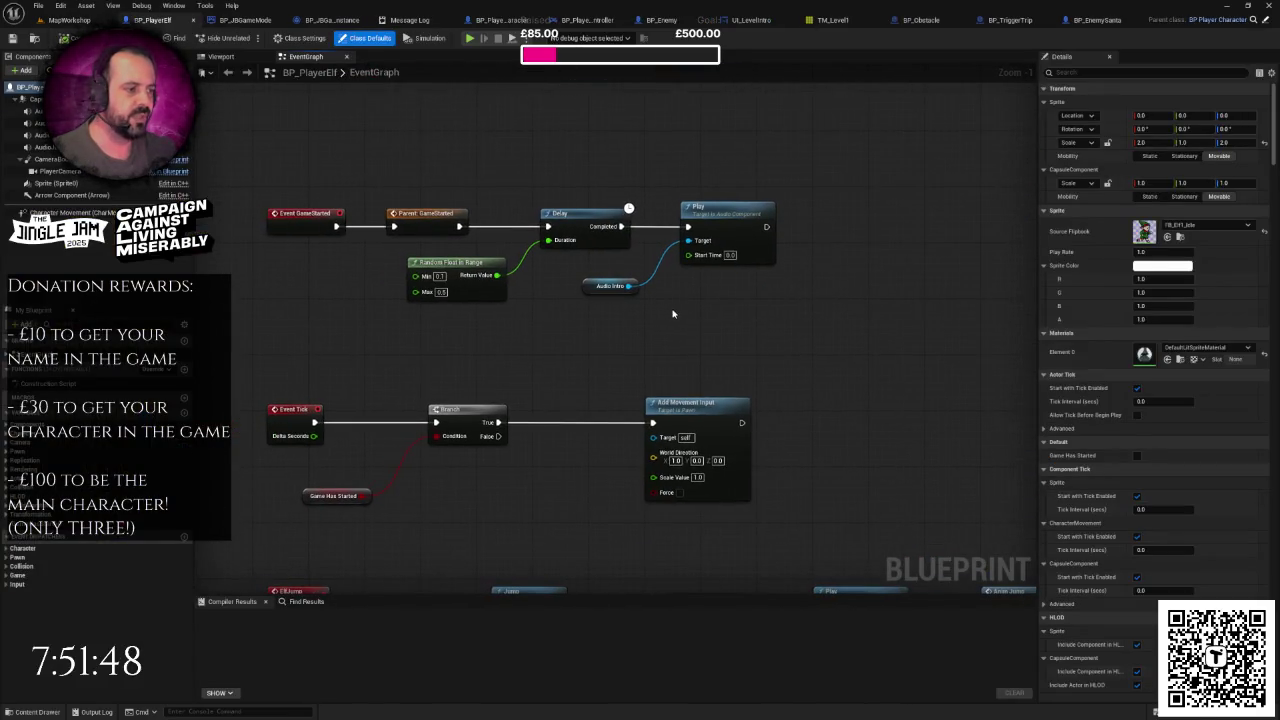
{"action": "left_click_drag", "start_coordinate": [673, 314], "coordinate": [646, 202]}
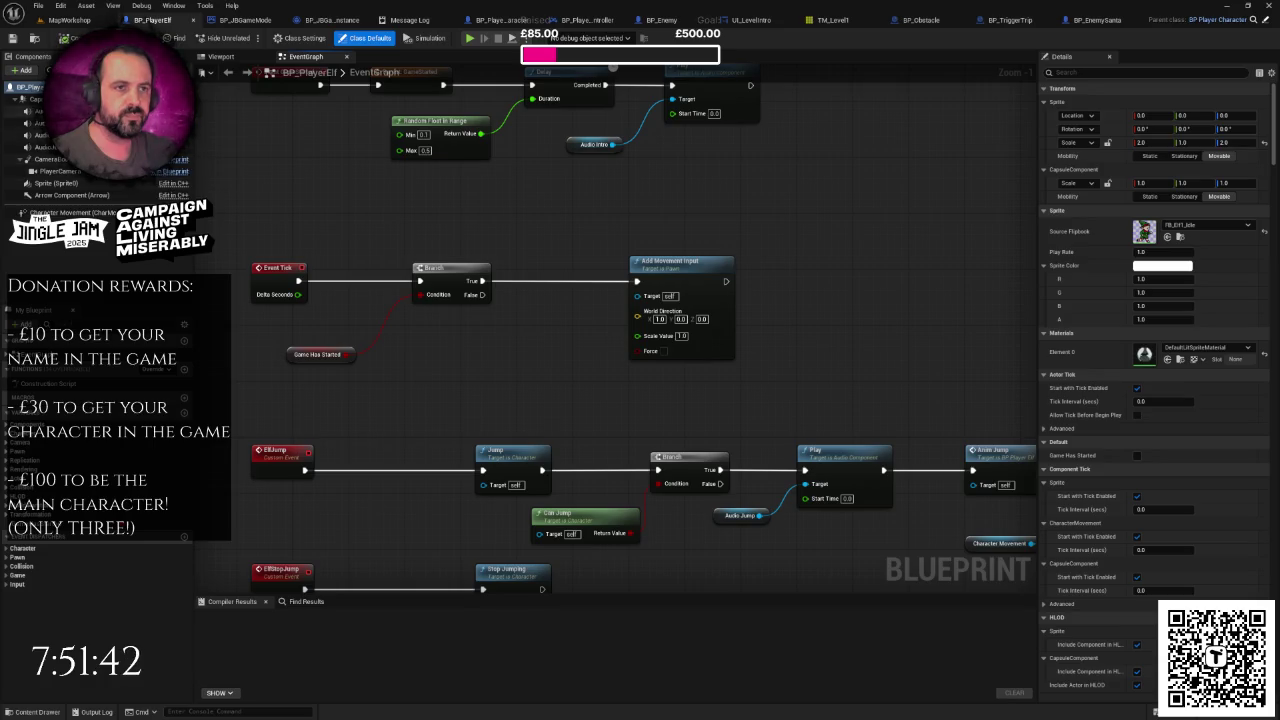
Step: Select the Sprite component in the Viewport tab, then scroll EventGraph down to the Set Flipbook nodes
{"action": "left_click", "coordinate": [221, 56]}
{"action": "scroll", "coordinate": [646, 340], "scroll_direction": "up", "scroll_amount": 5}
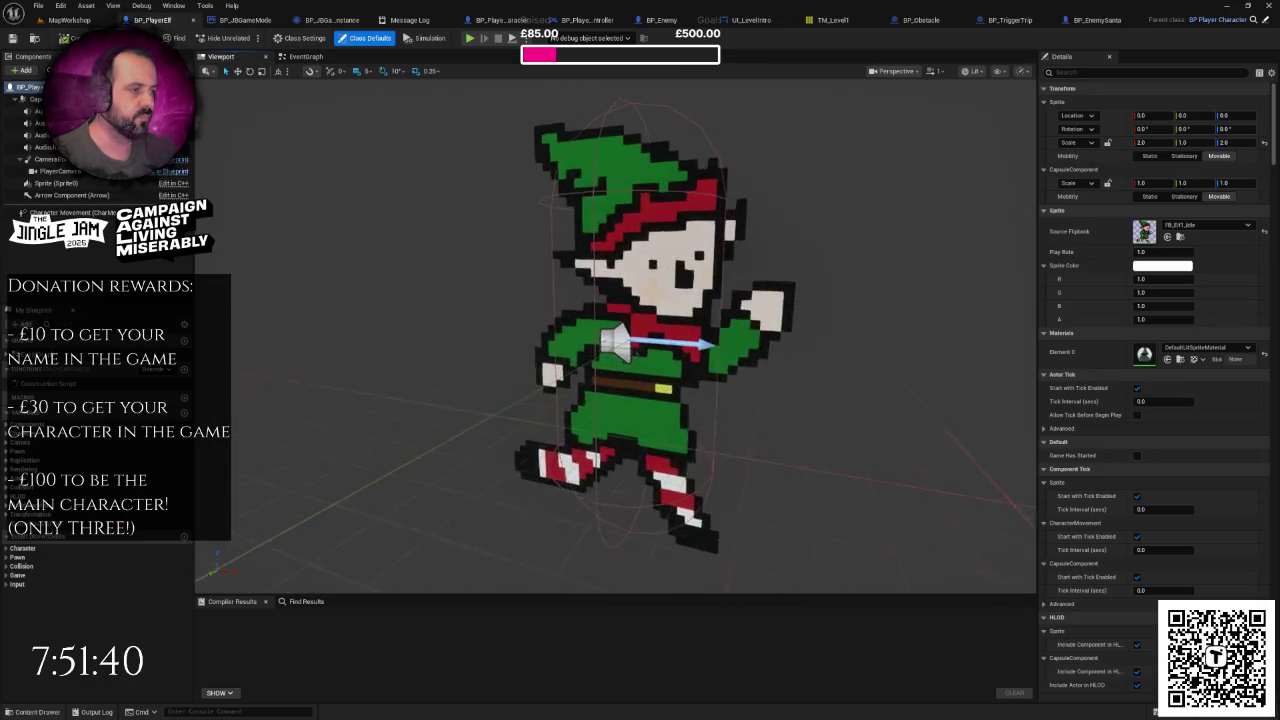
{"action": "scroll", "coordinate": [620, 340], "scroll_direction": "up", "scroll_amount": 1}
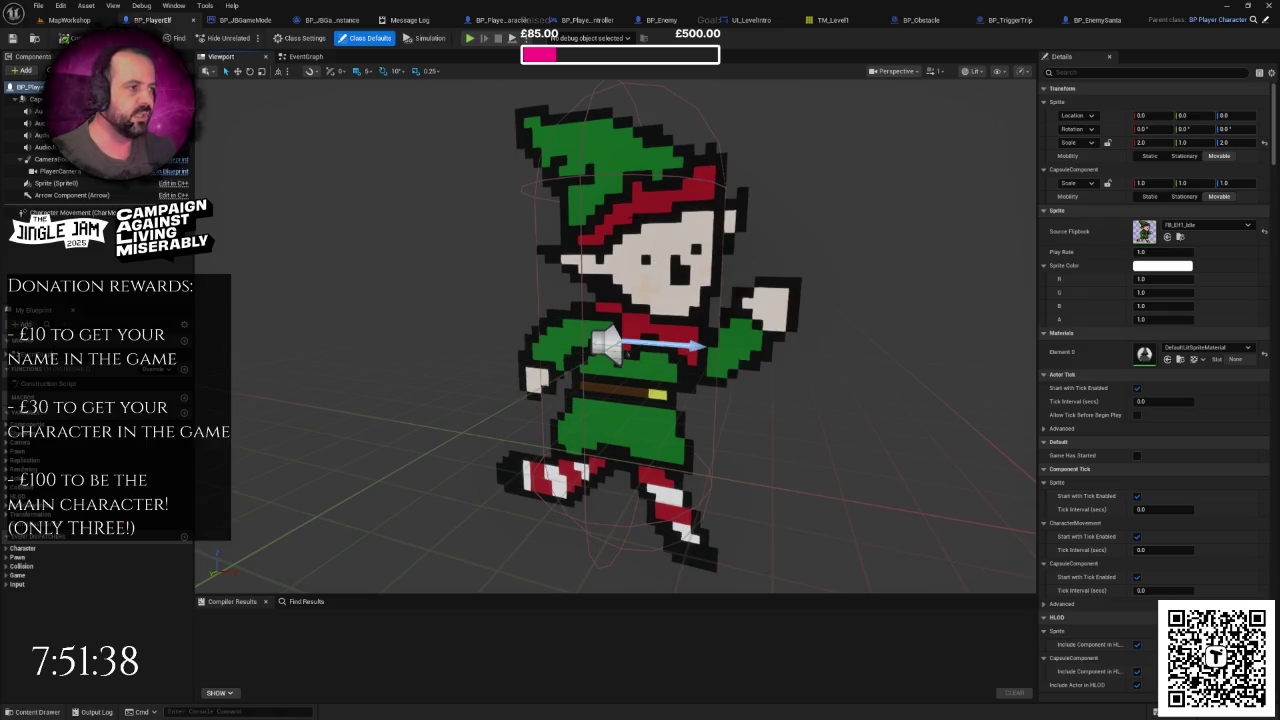
{"action": "left_click", "coordinate": [628, 352]}
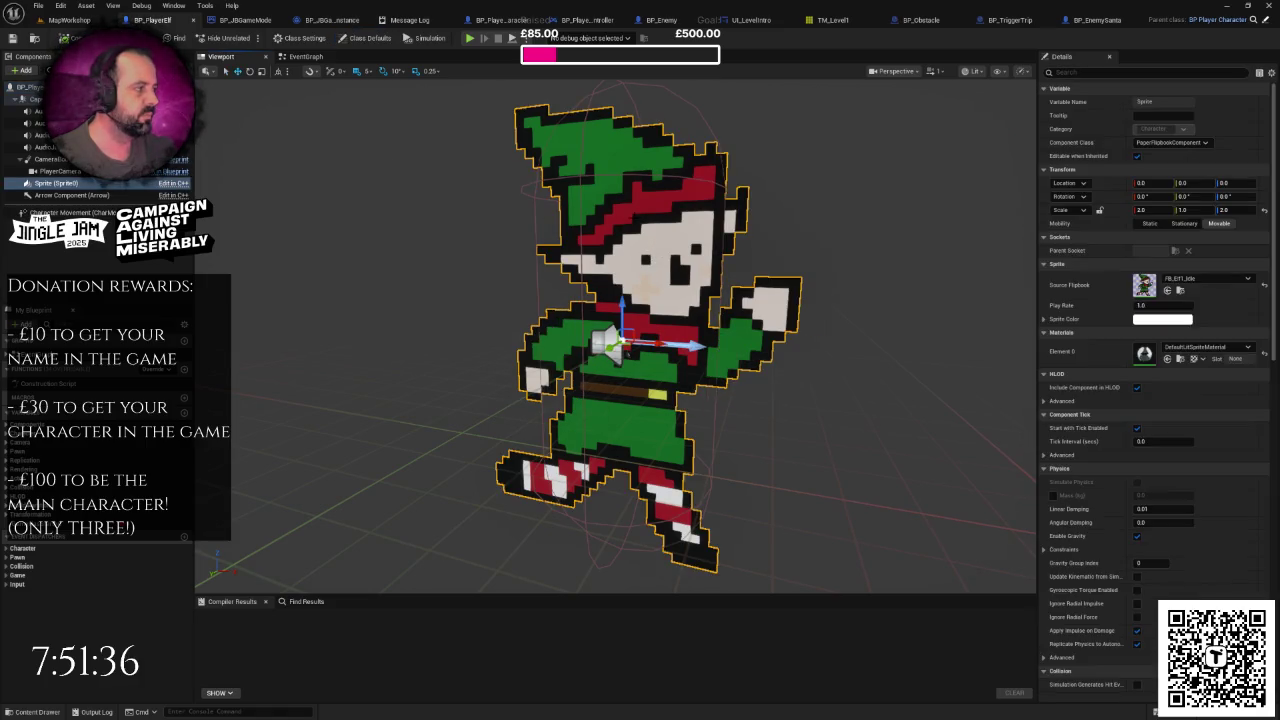
{"action": "left_click", "coordinate": [306, 56]}
{"action": "scroll", "coordinate": [506, 284], "scroll_direction": "down", "scroll_amount": 2}
{"action": "scroll", "coordinate": [531, 246], "scroll_direction": "down", "scroll_amount": 2}
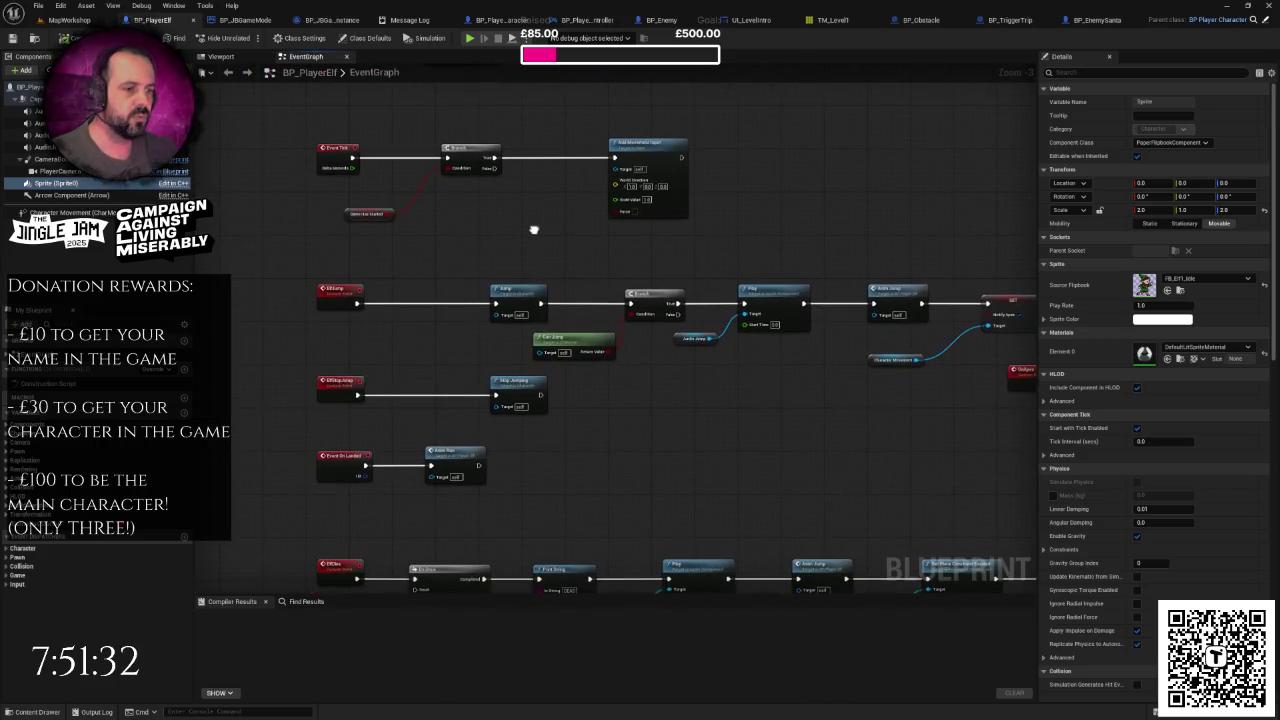
{"action": "scroll", "coordinate": [534, 230], "scroll_direction": "down", "scroll_amount": 5}
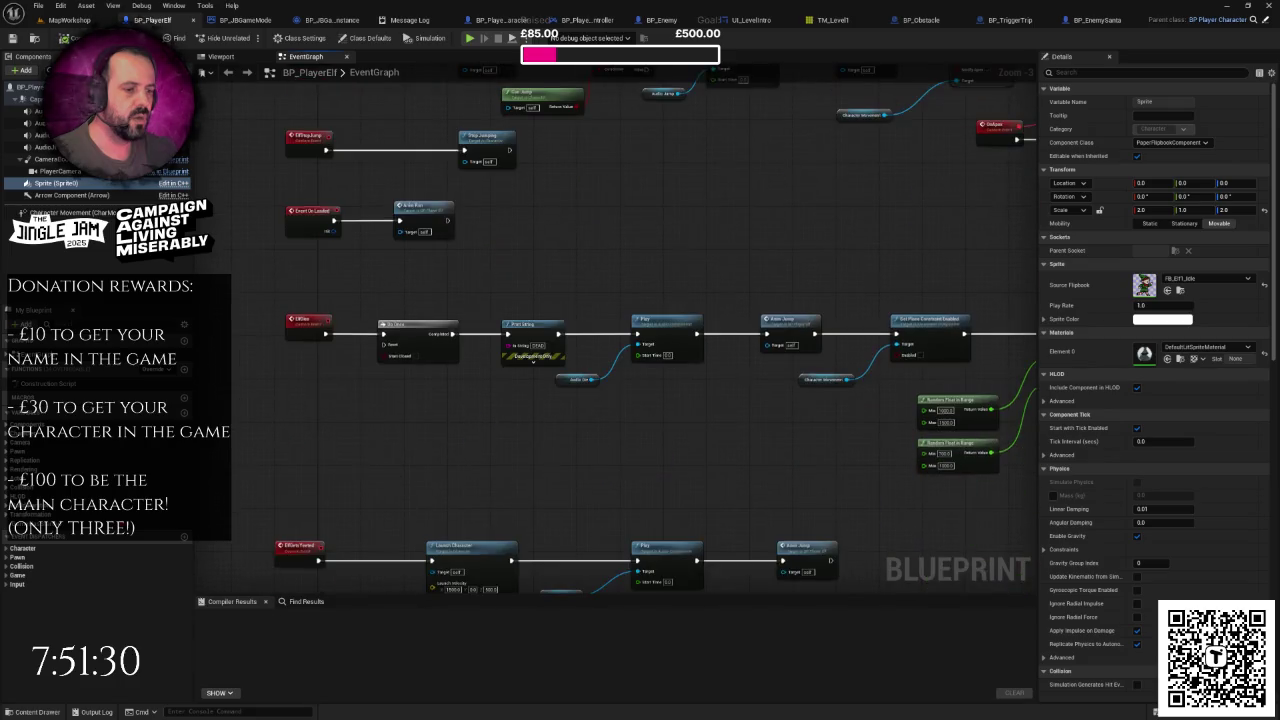
{"action": "scroll", "coordinate": [479, 320], "scroll_direction": "down", "scroll_amount": 9}
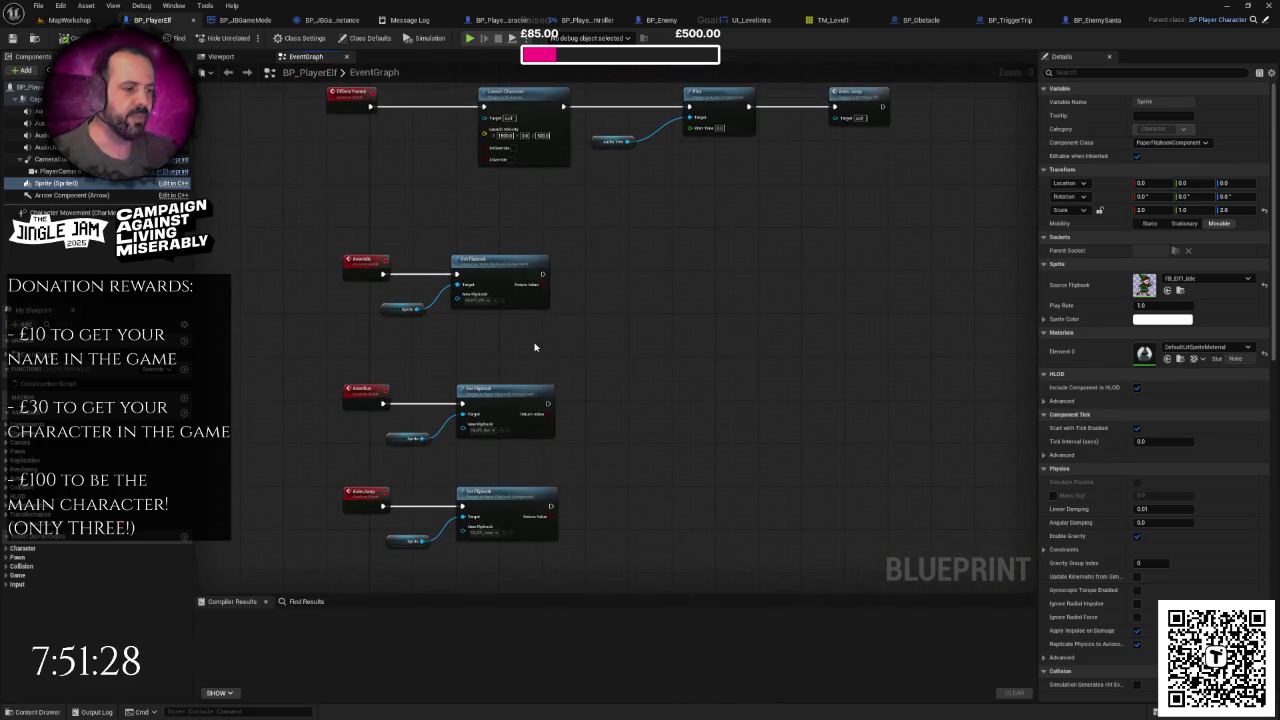
Step: Find the AnimRun references and navigate to the Event On Landed chain calling Anim Run
{"action": "right_click", "coordinate": [353, 393]}
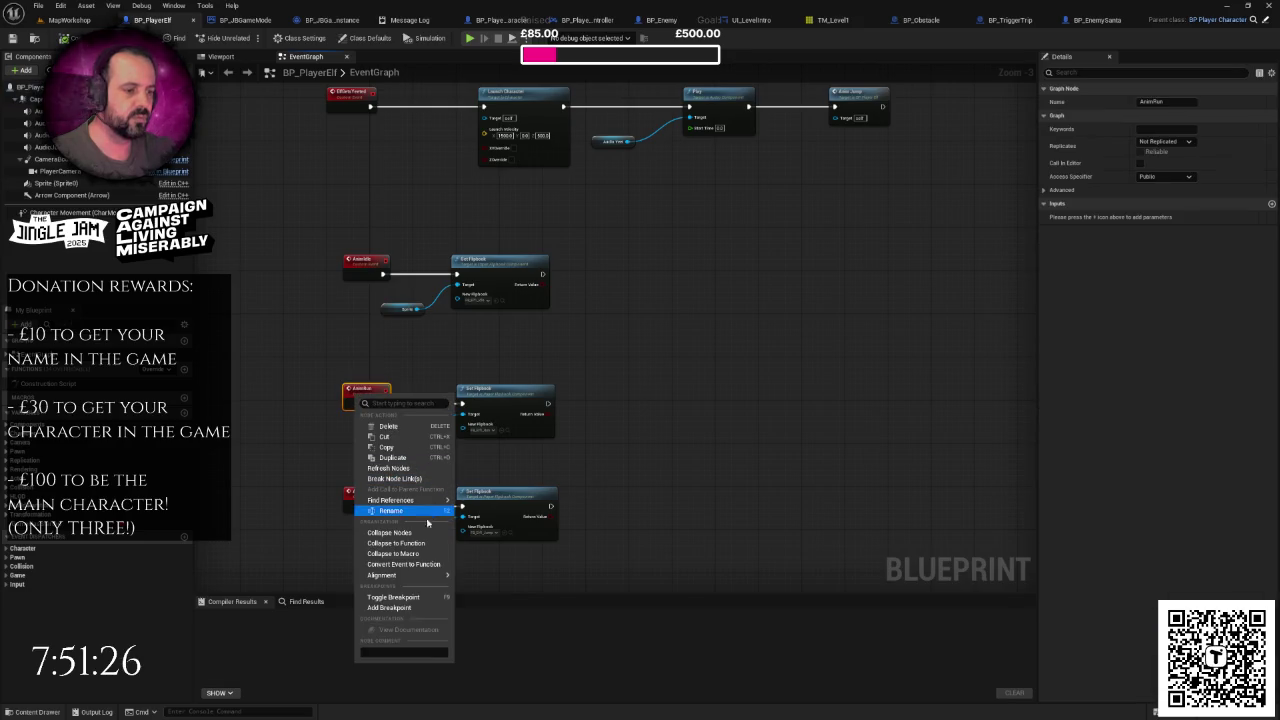
{"action": "mouse_move", "coordinate": [421, 500]}
{"action": "left_click", "coordinate": [480, 505]}
{"action": "double_click", "coordinate": [235, 644]}
{"action": "double_click", "coordinate": [244, 653]}
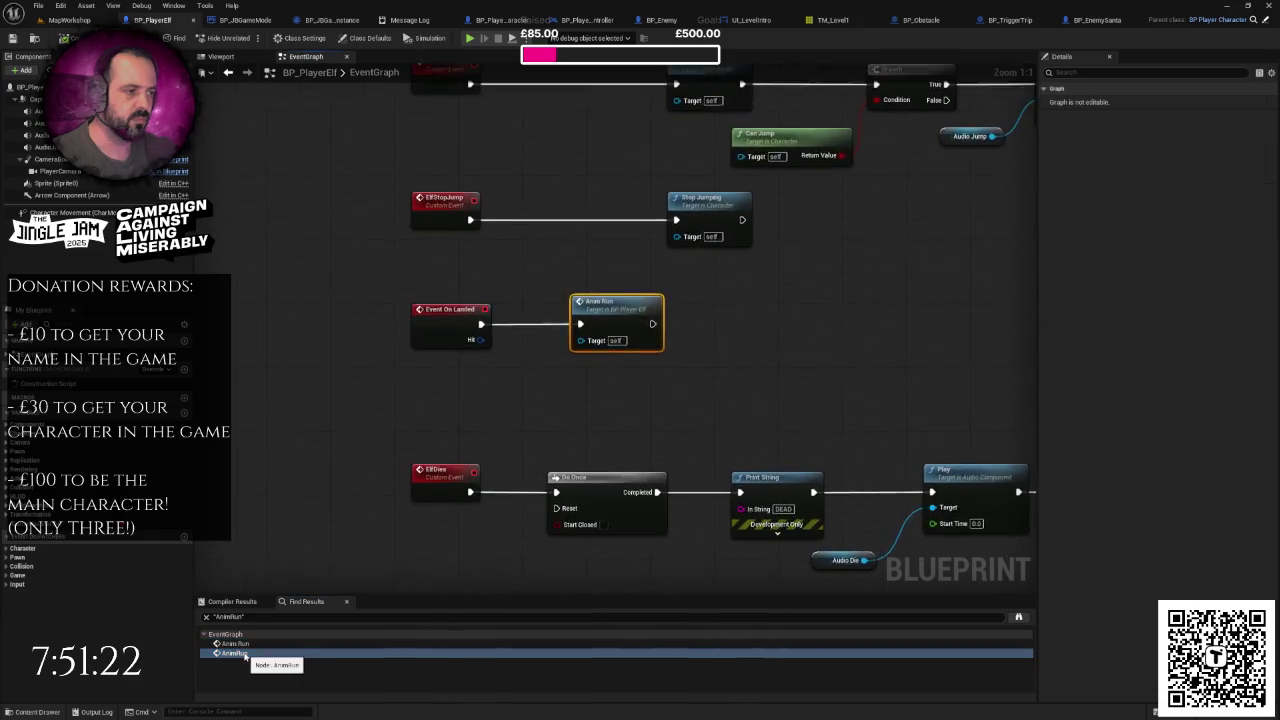
{"action": "left_click_drag", "start_coordinate": [602, 410], "coordinate": [581, 435]}
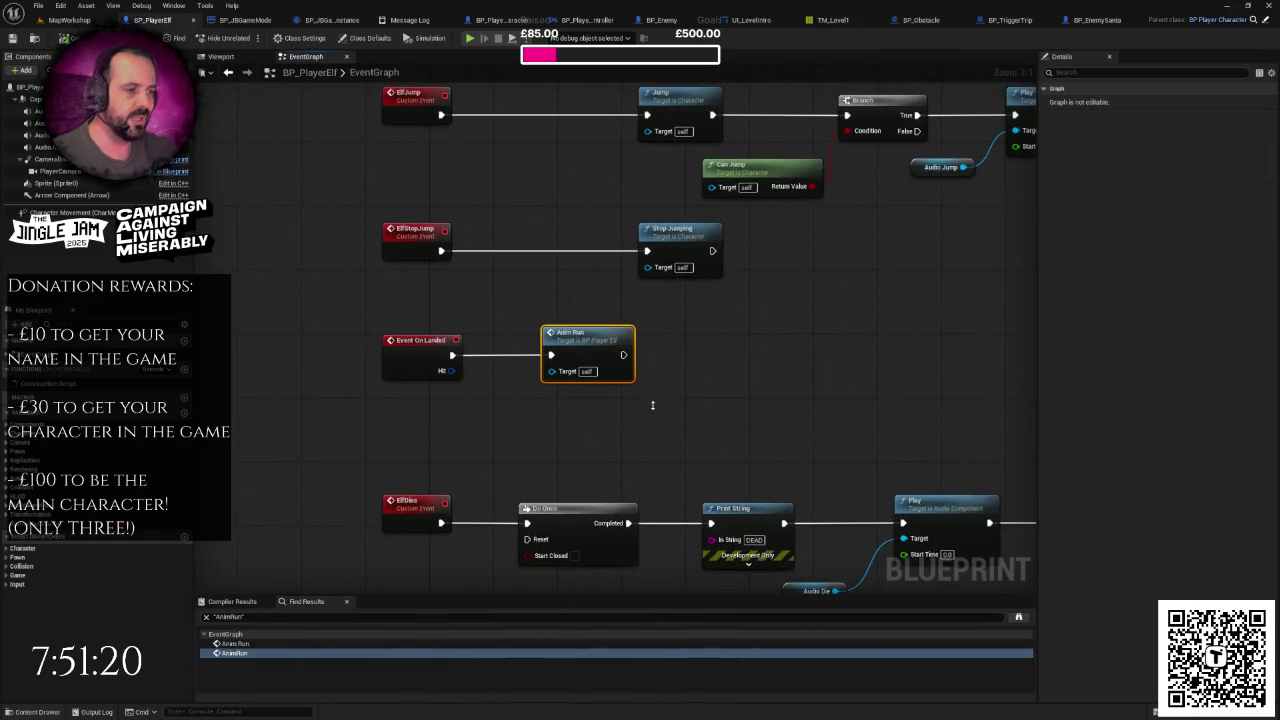
{"action": "scroll", "coordinate": [653, 404], "scroll_direction": "down", "scroll_amount": 2}
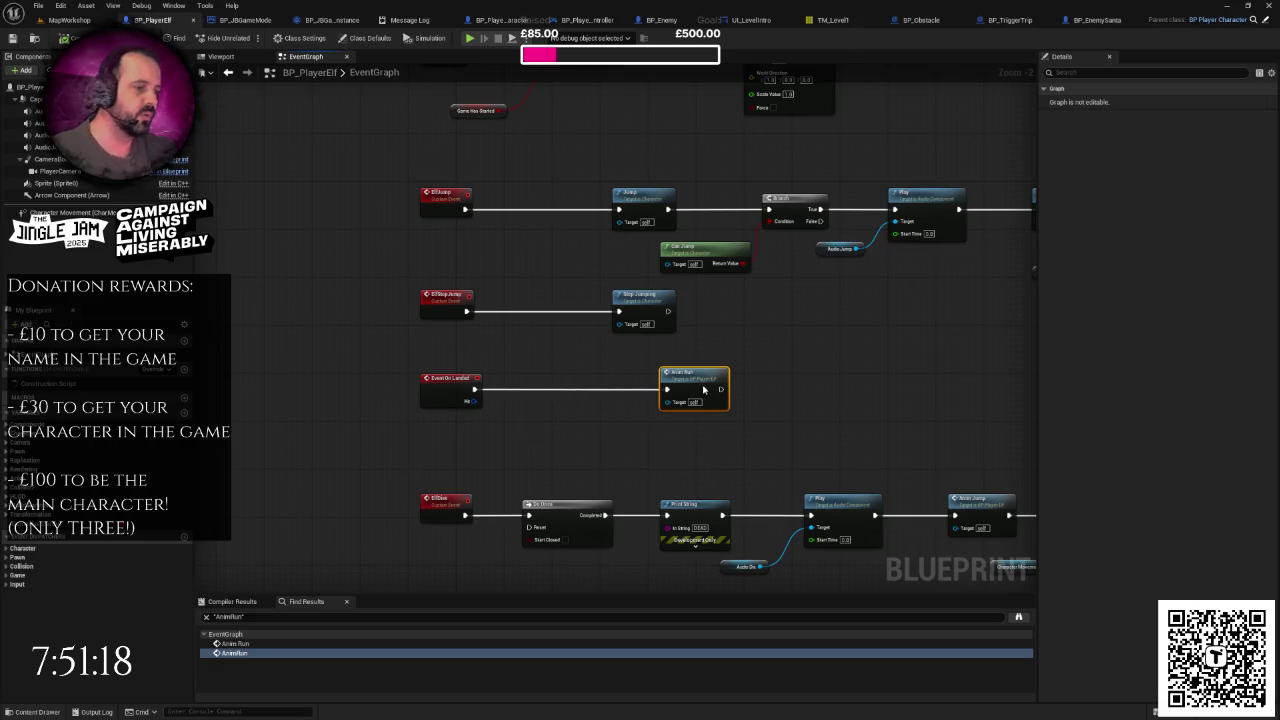
{"action": "scroll", "coordinate": [640, 380], "scroll_direction": "down", "scroll_amount": 1}
{"action": "left_click_drag", "start_coordinate": [609, 336], "coordinate": [522, 499]}
{"action": "left_click_drag", "start_coordinate": [507, 341], "coordinate": [530, 73]}
{"action": "scroll", "coordinate": [501, 309], "scroll_direction": "up", "scroll_amount": 1}
Step: Paste a Branch with a Game Has Started condition and wire its True output into Anim Run
{"action": "left_click_drag", "start_coordinate": [501, 309], "coordinate": [517, 274]}
{"action": "key", "text": "ctrl+v"}
{"action": "left_click_drag", "start_coordinate": [604, 245], "coordinate": [543, 248]}
{"action": "left_click_drag", "start_coordinate": [444, 253], "coordinate": [637, 253]}
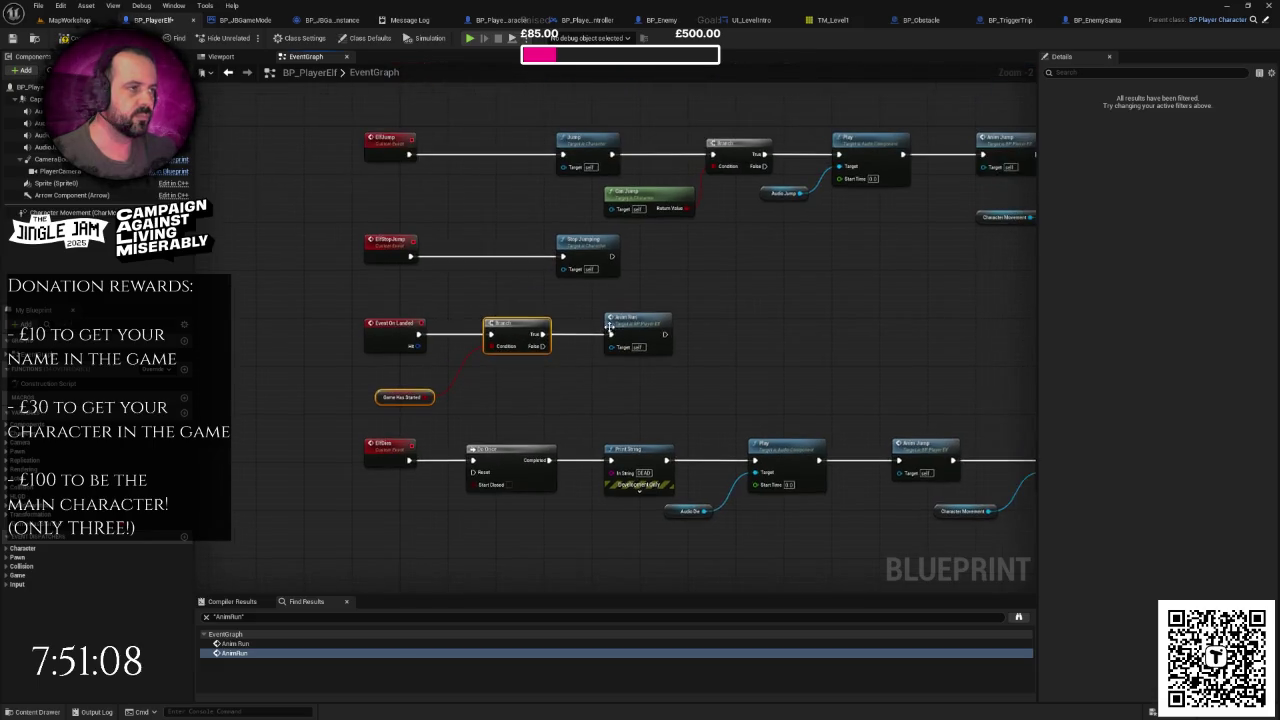
{"action": "scroll", "coordinate": [499, 320], "scroll_direction": "down", "scroll_amount": 1}
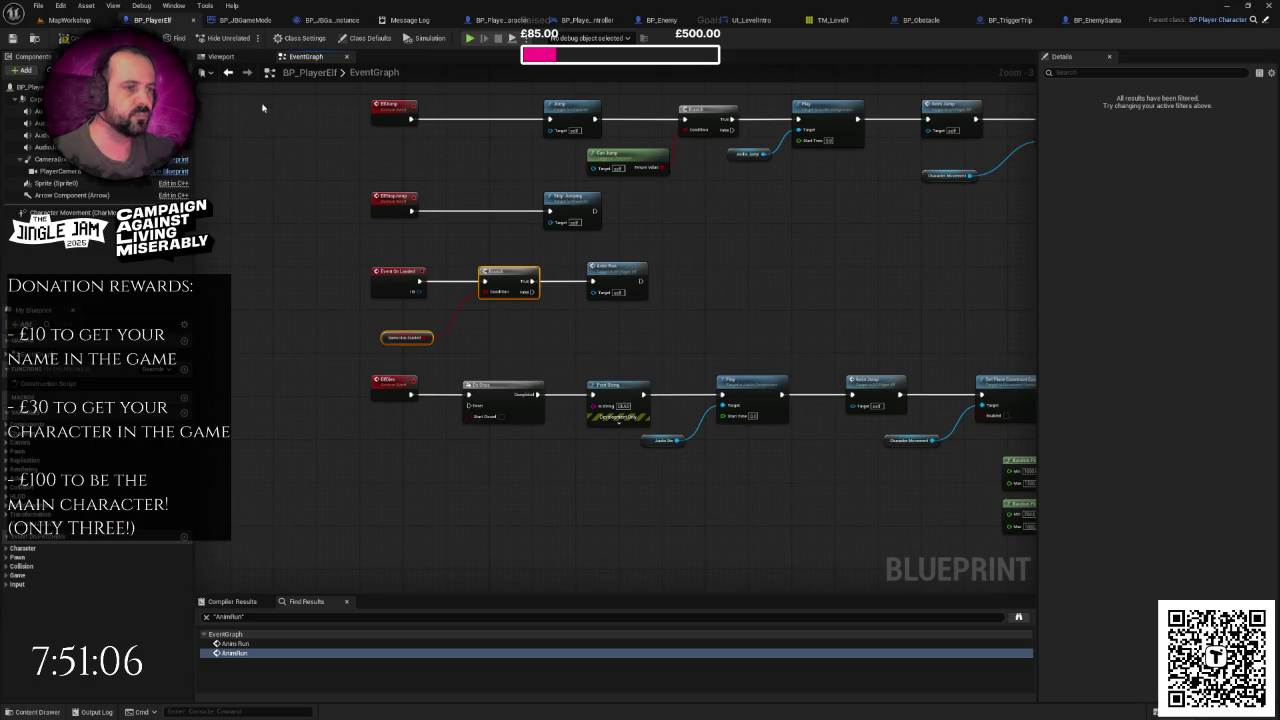
Step: Run a brief three-elf play test from MapWorkshop, then reopen BP_PlayerElf's EventGraph
{"action": "left_click", "coordinate": [70, 20]}
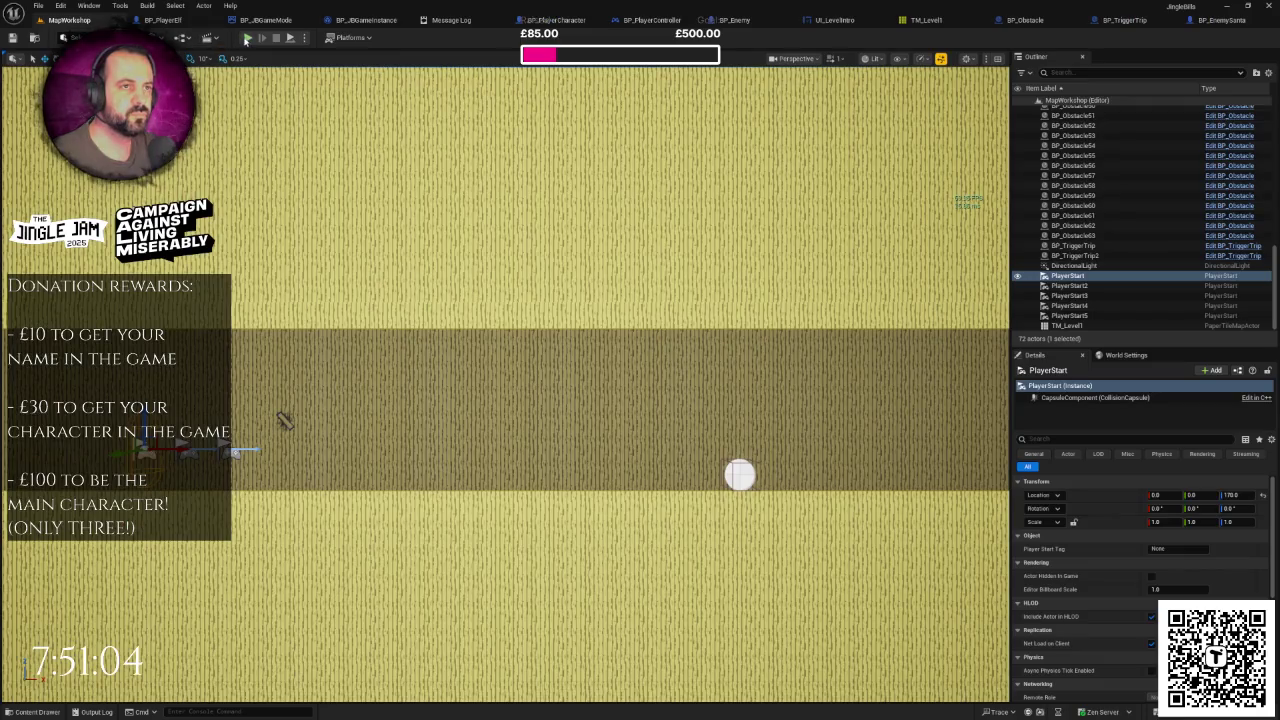
{"action": "left_click", "coordinate": [247, 38]}
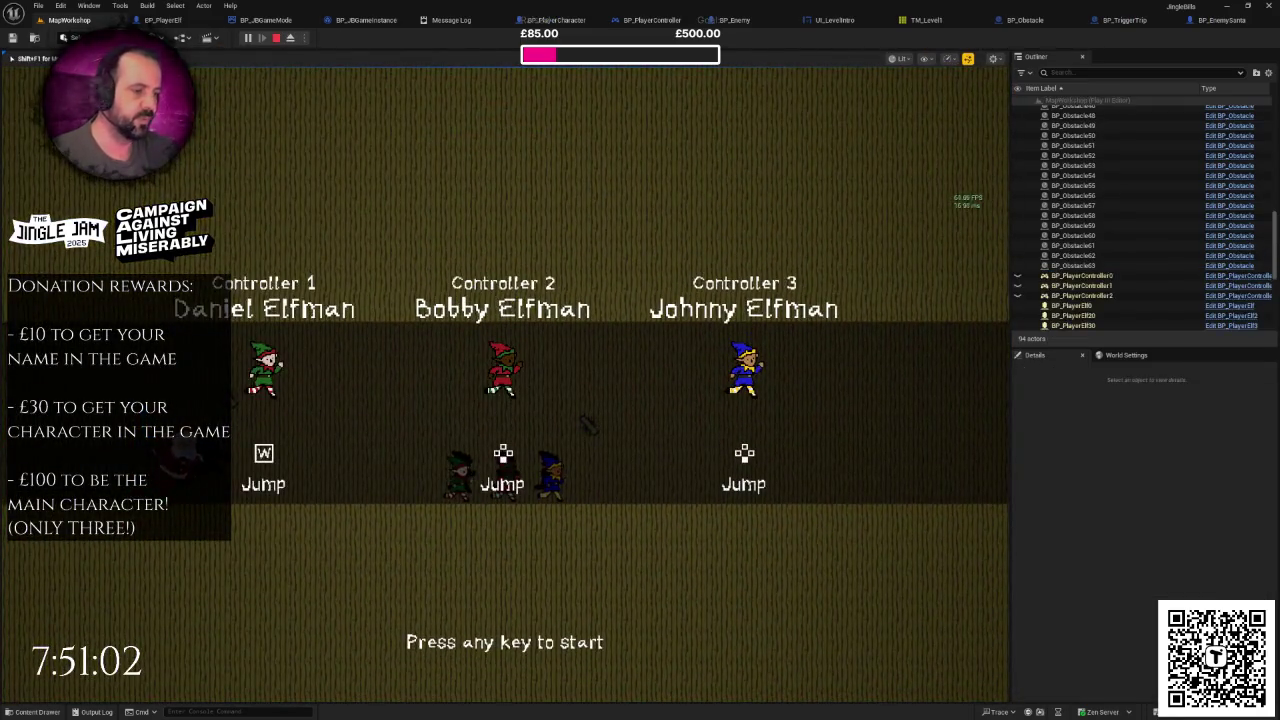
{"action": "key", "text": "F11"}
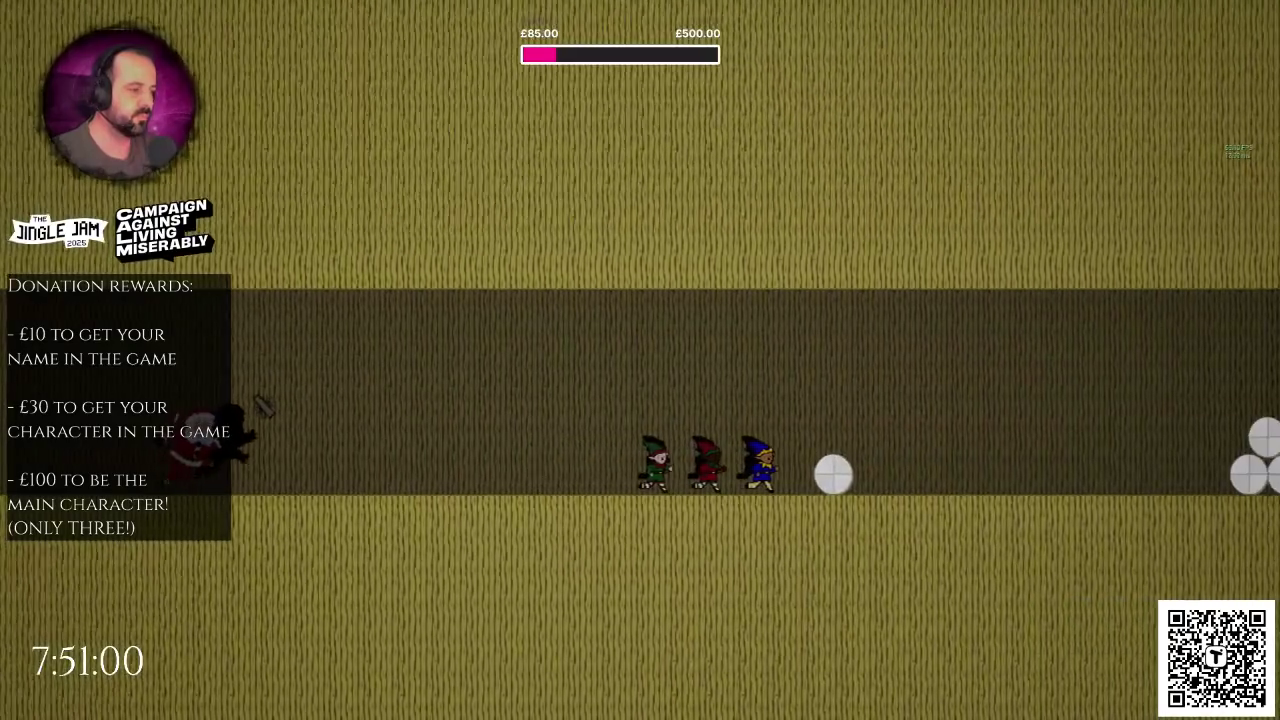
{"action": "key", "text": "Escape"}
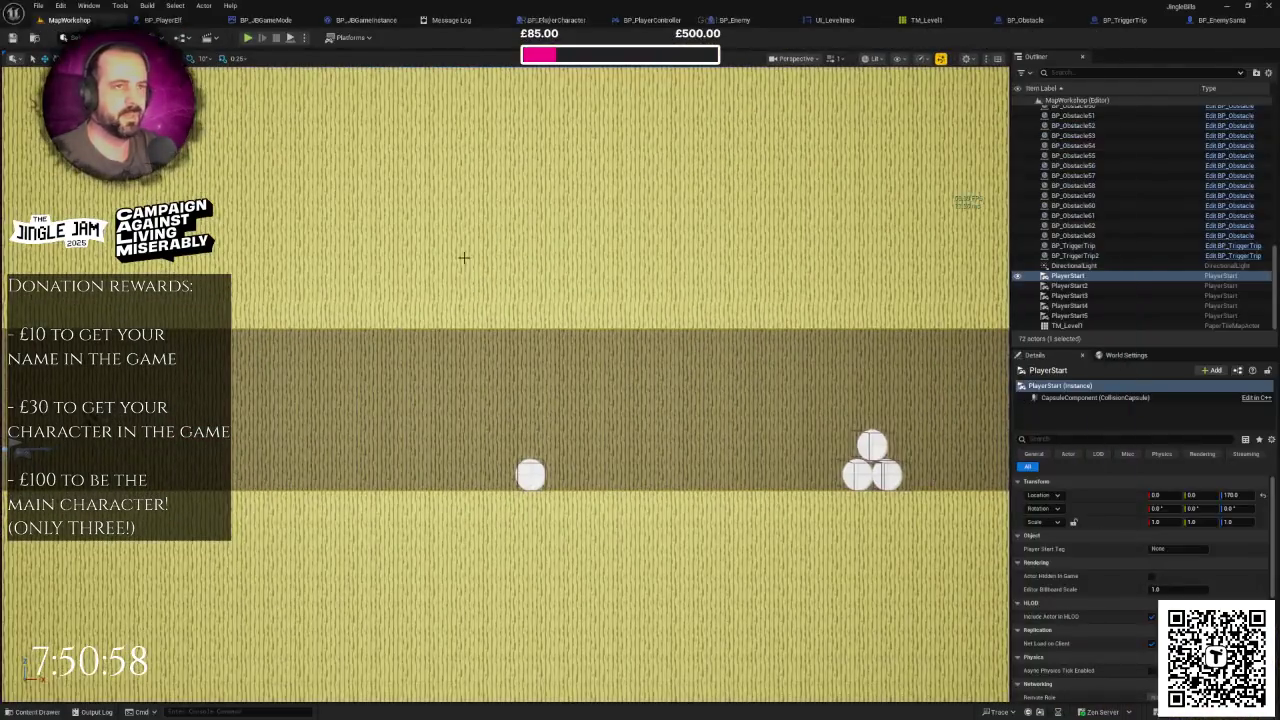
{"action": "left_click", "coordinate": [160, 20]}
Step: Shift the Branch slightly right, wire Play (Audio Intro) into Anim Run, and start a play test
{"action": "left_click", "coordinate": [407, 337], "text": "ctrl"}
{"action": "left_click_drag", "start_coordinate": [407, 337], "coordinate": [422, 337]}
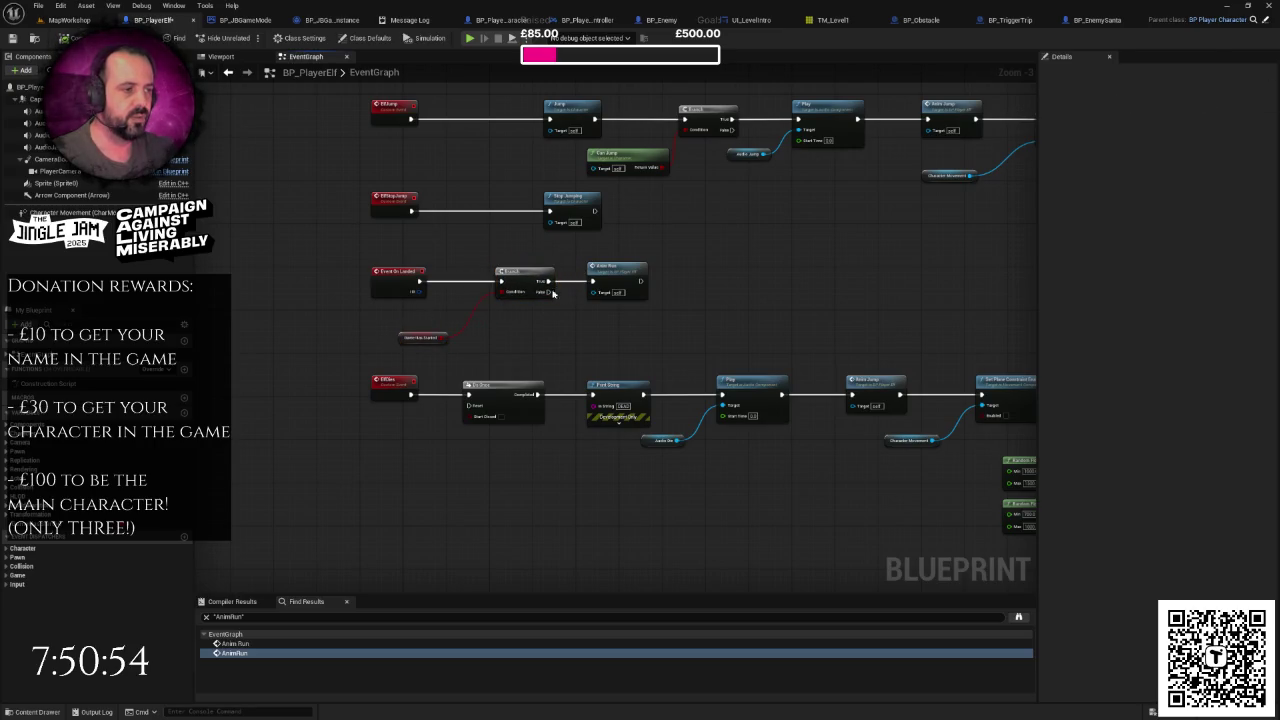
{"action": "scroll", "coordinate": [620, 290], "scroll_direction": "down", "scroll_amount": 4}
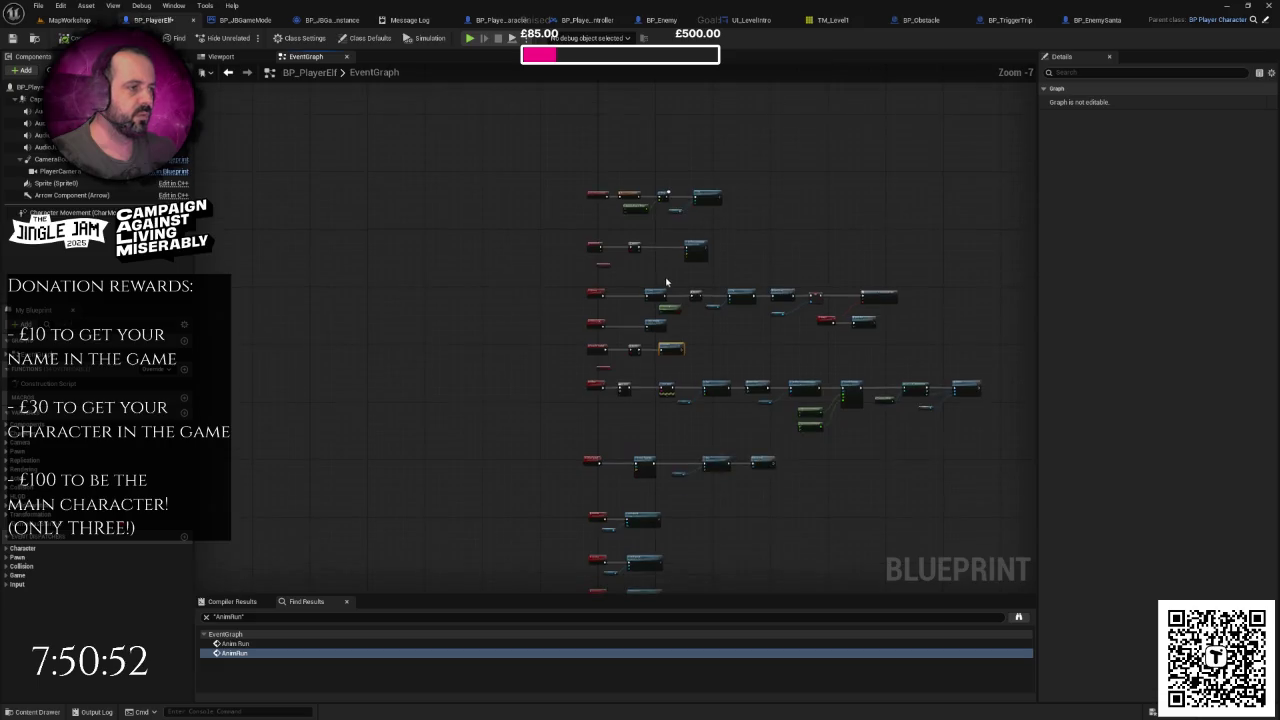
{"action": "scroll", "coordinate": [667, 287], "scroll_direction": "up", "scroll_amount": 4}
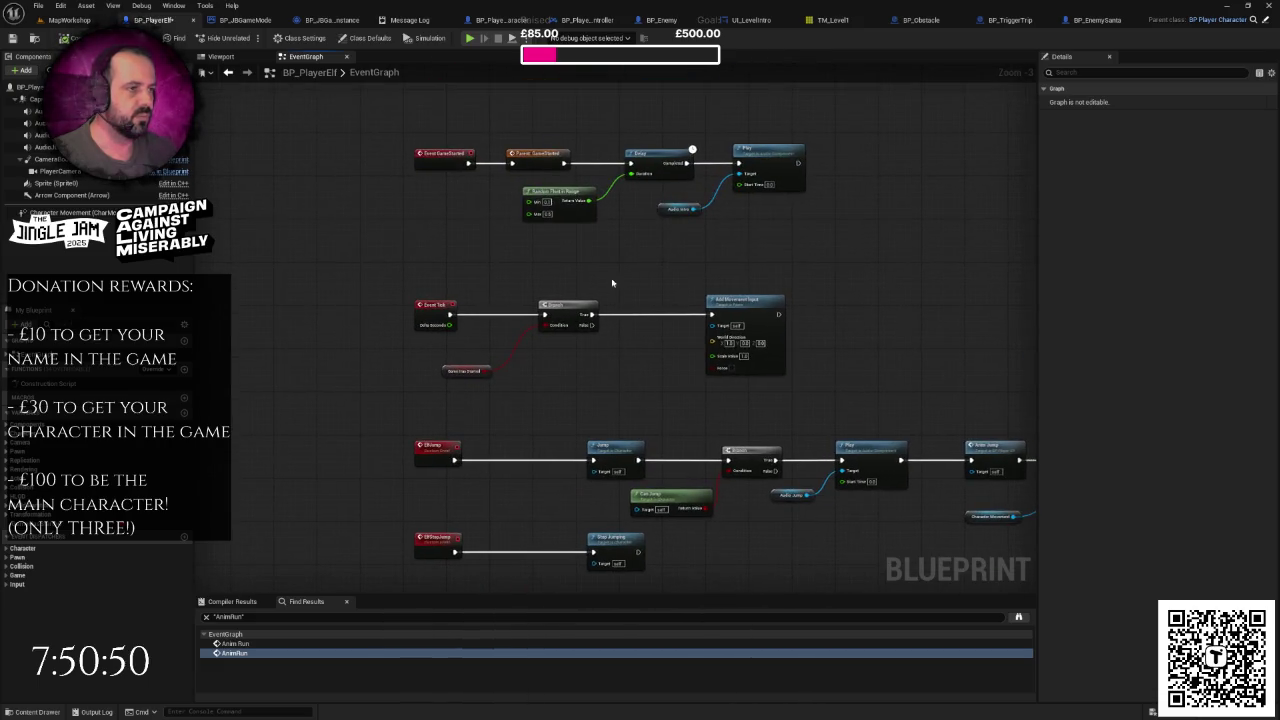
{"action": "scroll", "coordinate": [640, 240], "scroll_direction": "up", "scroll_amount": 2}
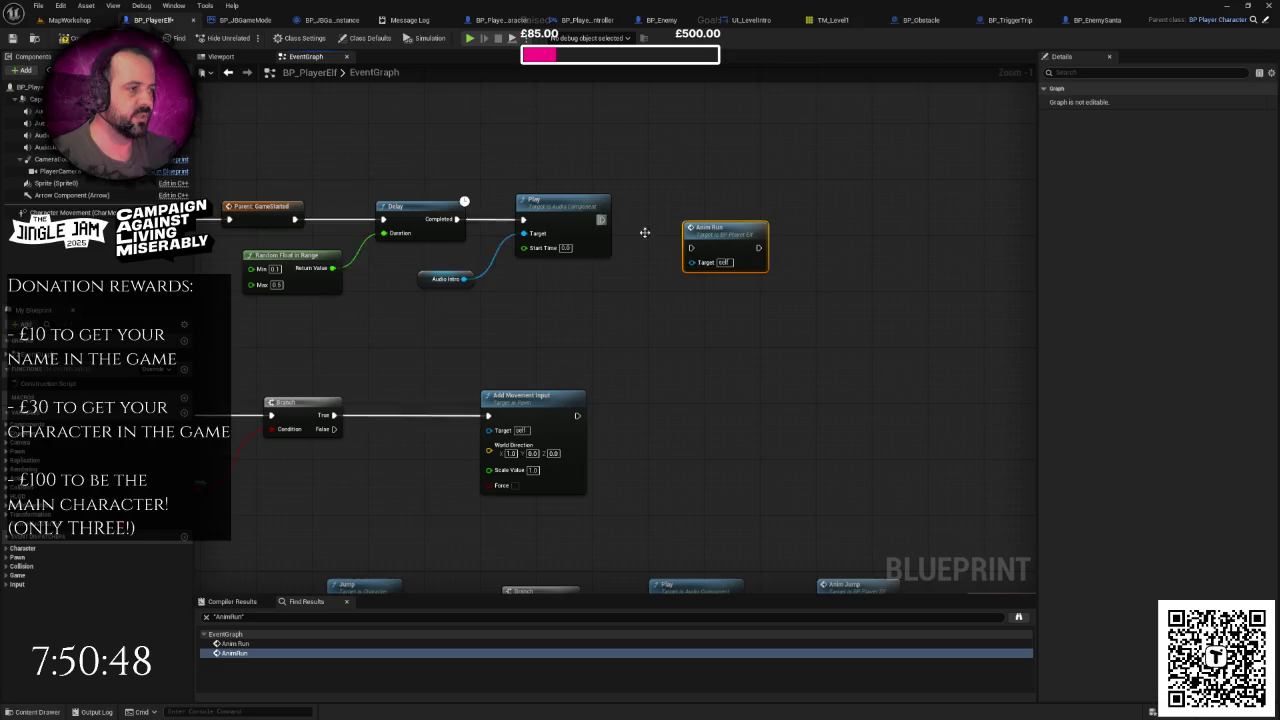
{"action": "mouse_move", "coordinate": [601, 219]}
{"action": "left_mouse_down"}
{"action": "mouse_move", "coordinate": [690, 247]}
{"action": "mouse_move", "coordinate": [692, 201]}
{"action": "mouse_move", "coordinate": [719, 196]}
{"action": "left_mouse_up"}
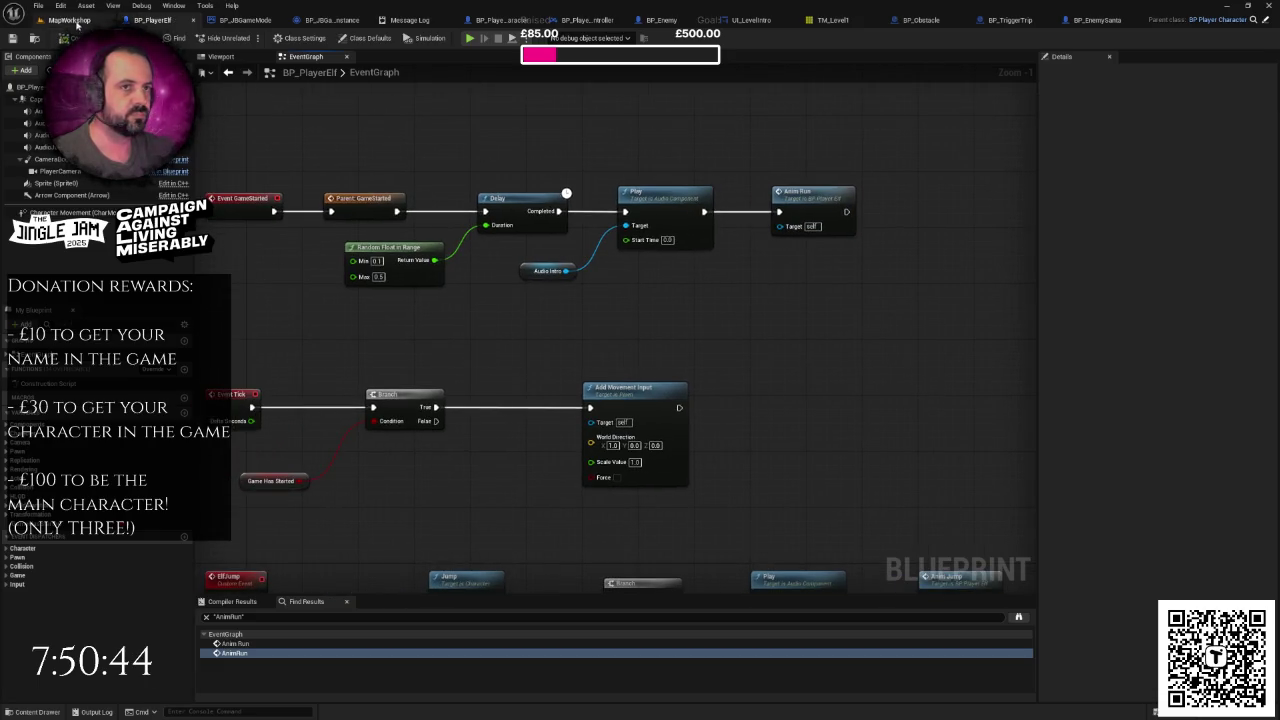
{"action": "left_click", "coordinate": [72, 20]}
{"action": "left_click", "coordinate": [249, 38]}
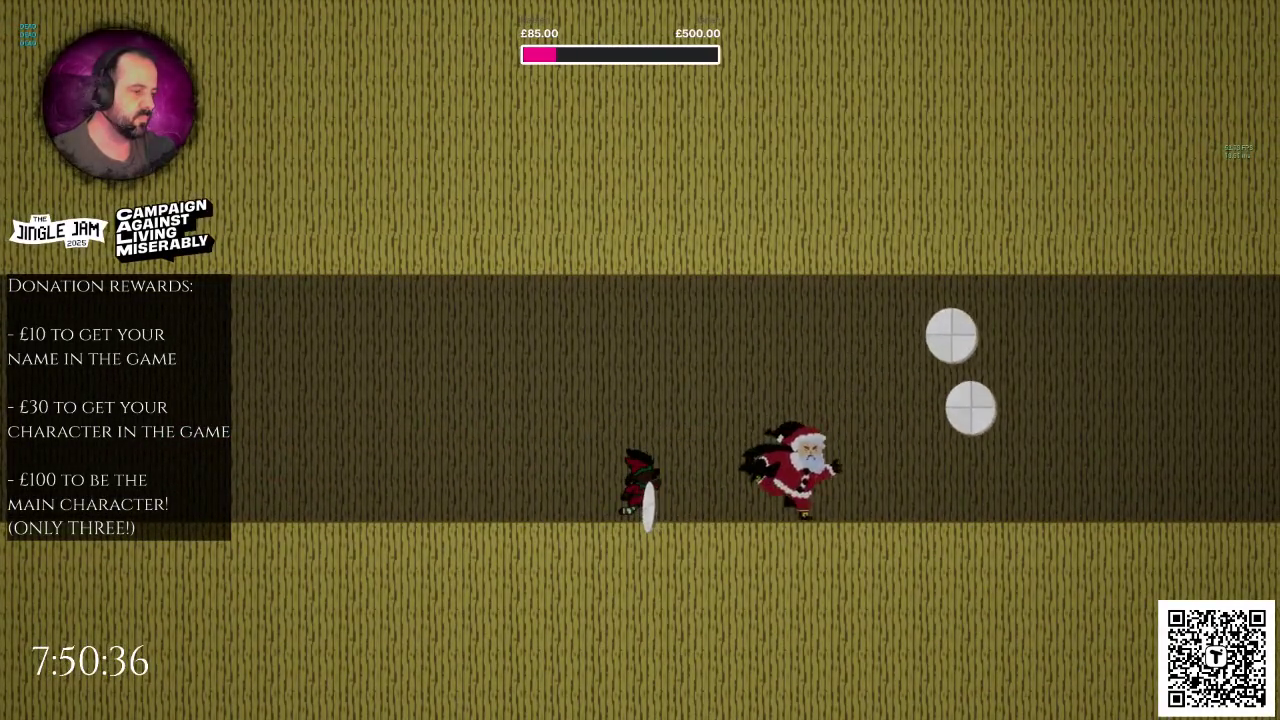
Step: Stop the game, run and stop one more play test, tilt the viewport, then reopen BP_PlayerElf
{"action": "key", "text": "Escape"}
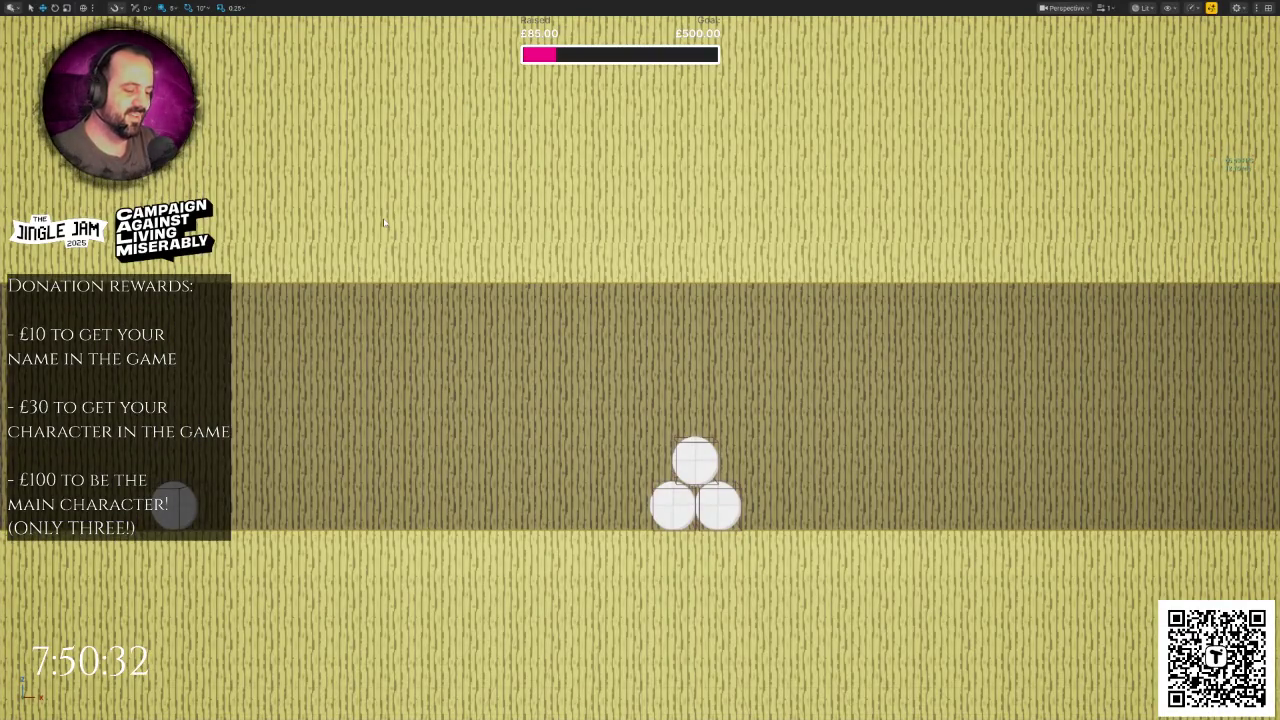
{"action": "key", "text": "alt+p"}
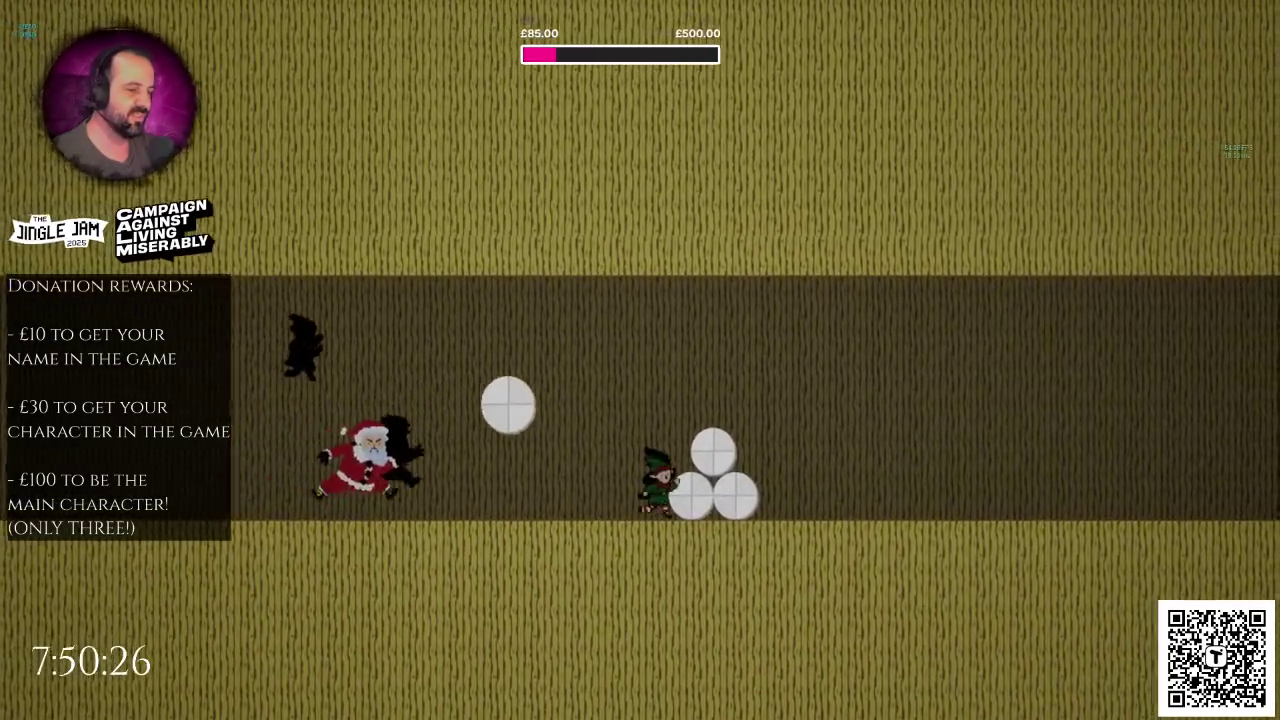
{"action": "key", "text": "Escape"}
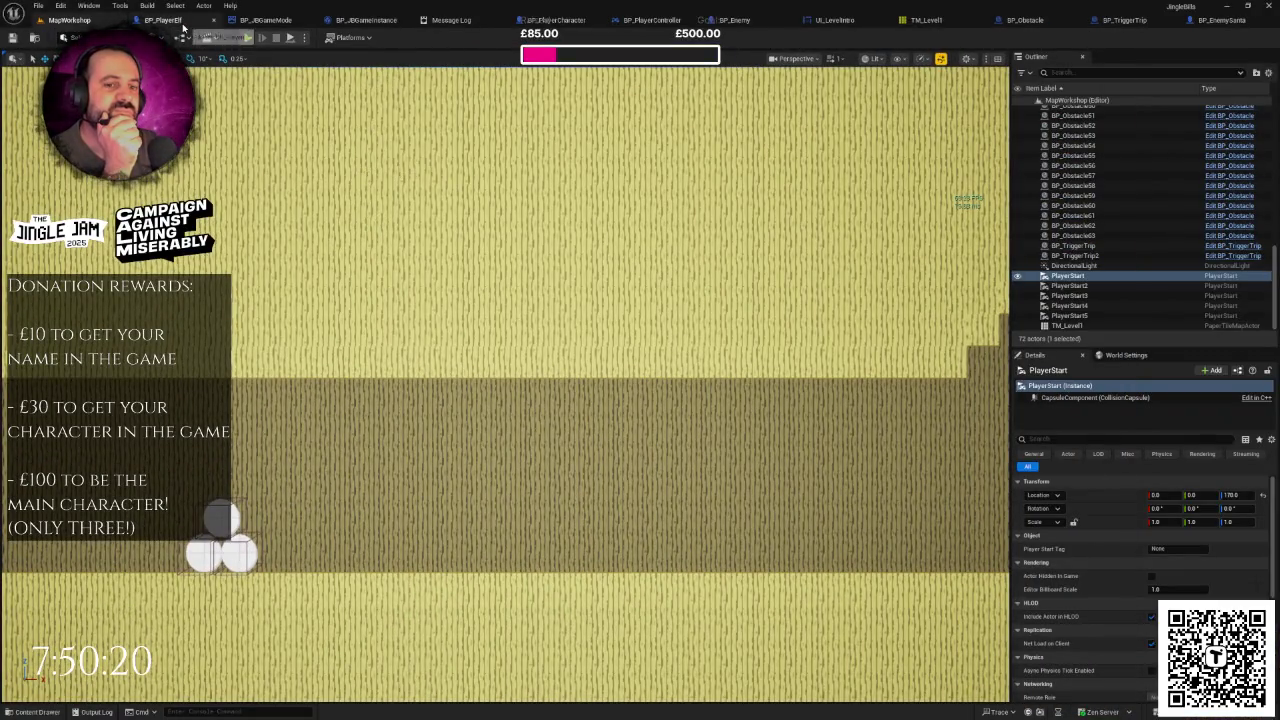
{"action": "left_click_drag", "start_coordinate": [379, 282], "coordinate": [405, 350]}
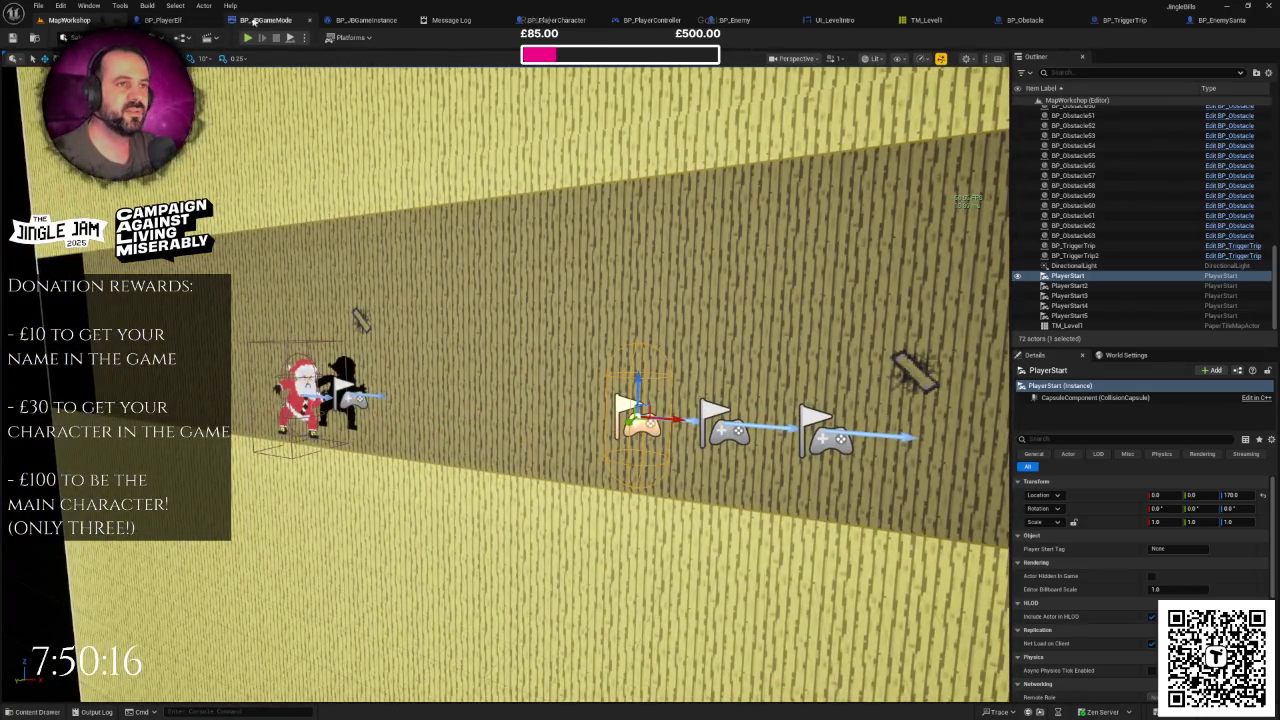
{"action": "left_click", "coordinate": [163, 20]}
Step: Examine BP_PlayerElf's death chain, selecting the Do Once node and then Launch Character with its random floats
{"action": "scroll", "coordinate": [446, 238], "scroll_direction": "down", "scroll_amount": 4}
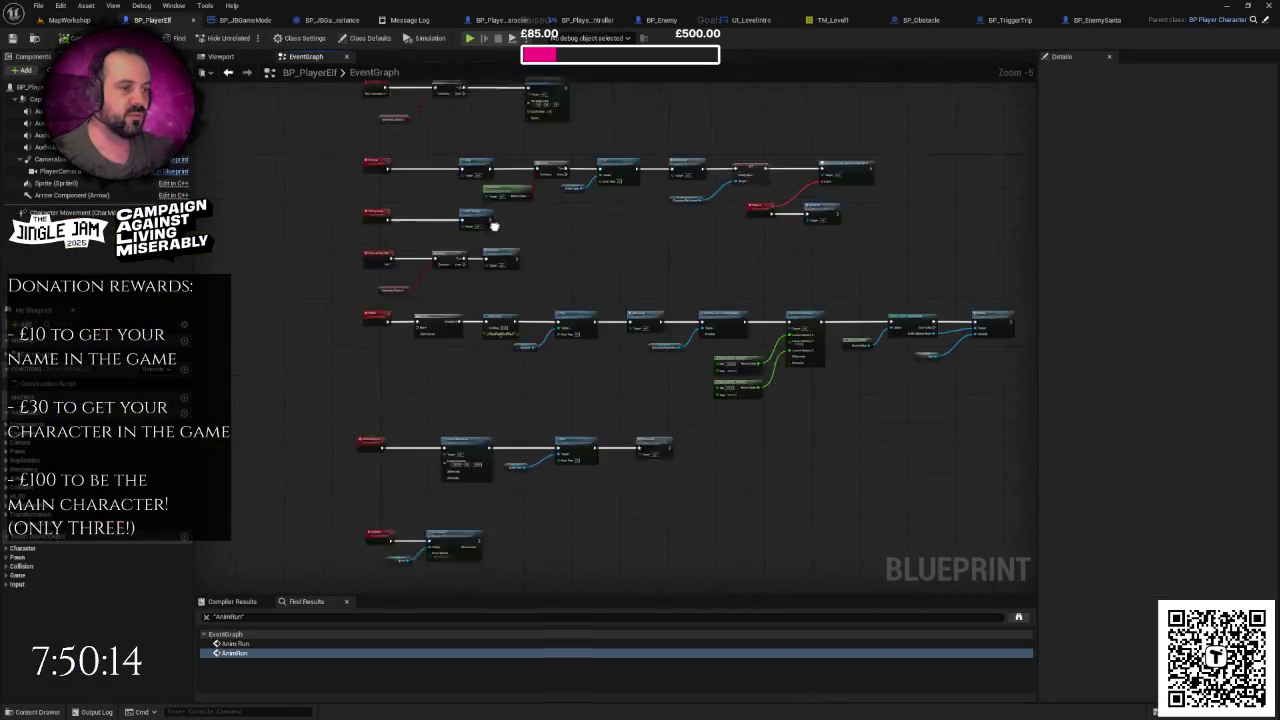
{"action": "scroll", "coordinate": [489, 254], "scroll_direction": "up", "scroll_amount": 3}
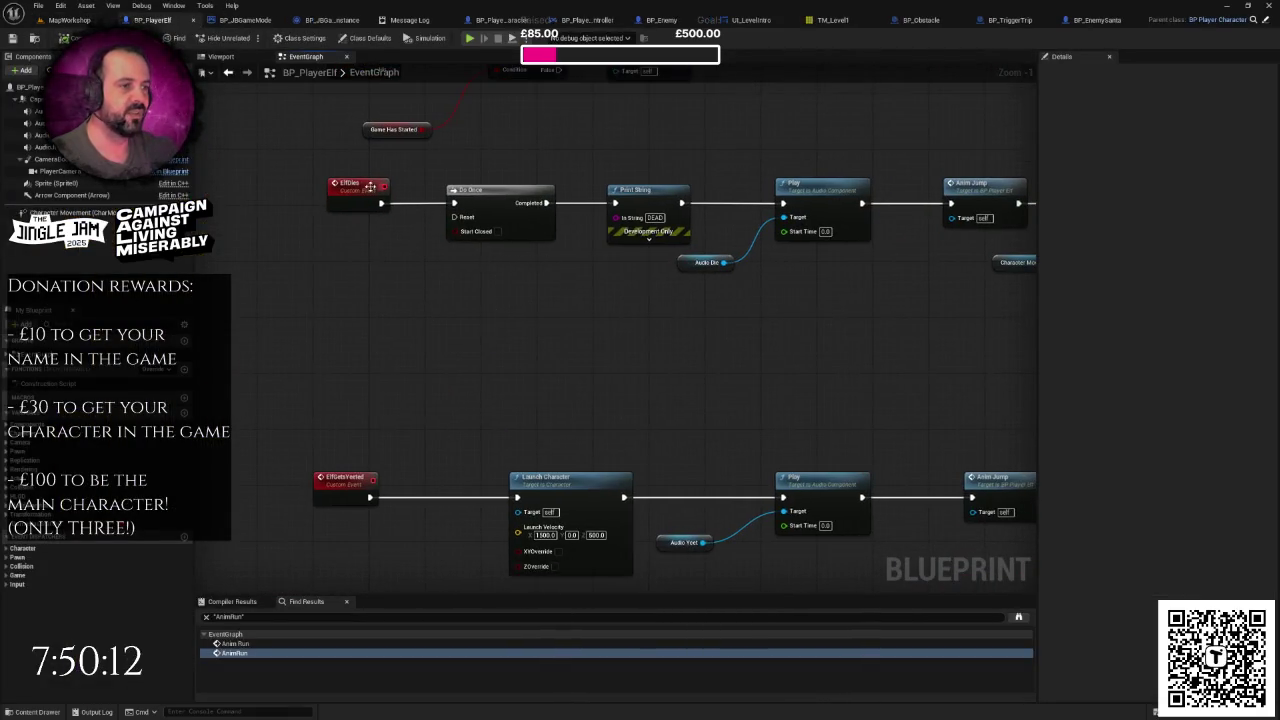
{"action": "left_click_drag", "start_coordinate": [293, 183], "coordinate": [529, 262]}
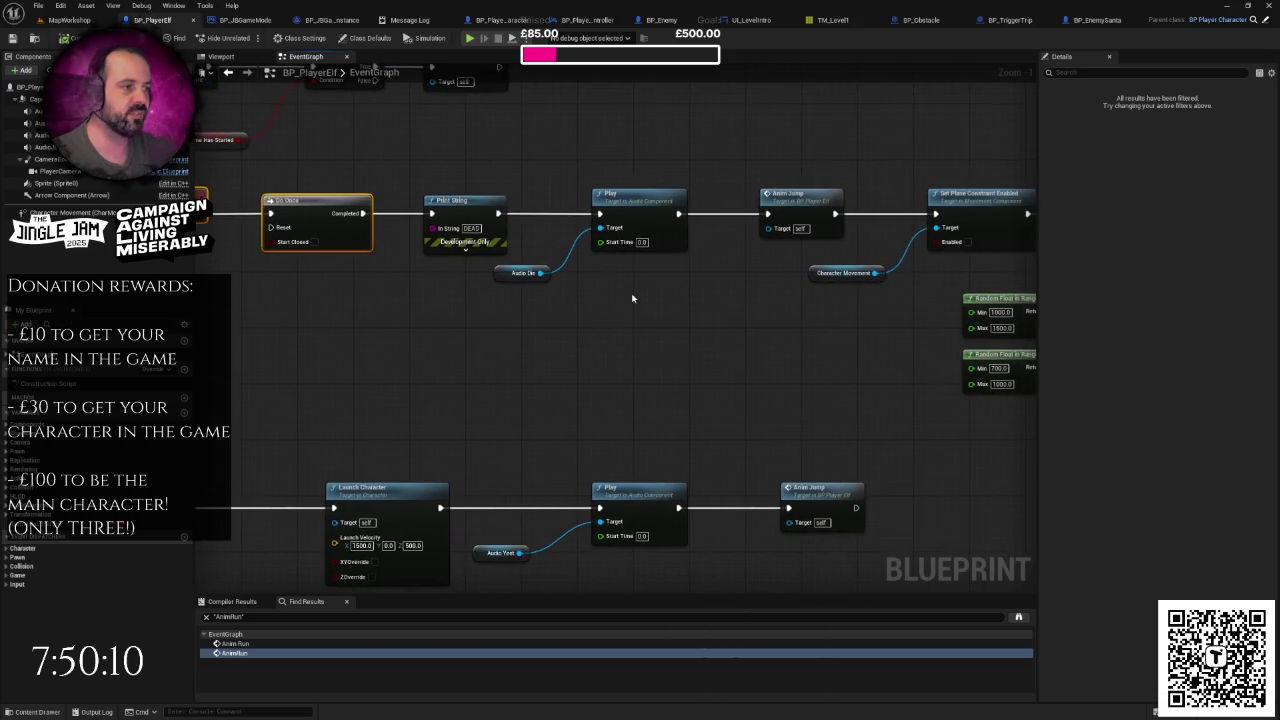
{"action": "scroll", "coordinate": [631, 292], "scroll_direction": "down", "scroll_amount": 3}
{"action": "left_click", "coordinate": [666, 277]}
{"action": "scroll", "coordinate": [467, 321], "scroll_direction": "up", "scroll_amount": 1}
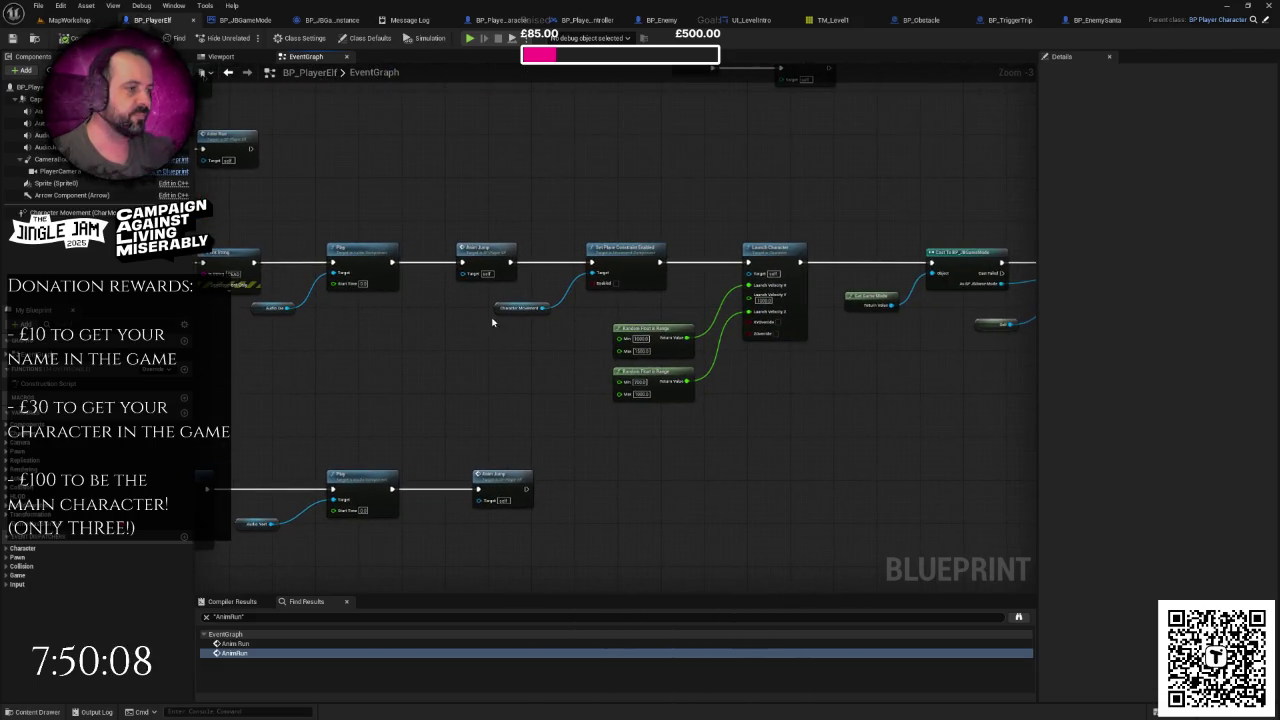
{"action": "left_click_drag", "start_coordinate": [634, 296], "coordinate": [786, 414]}
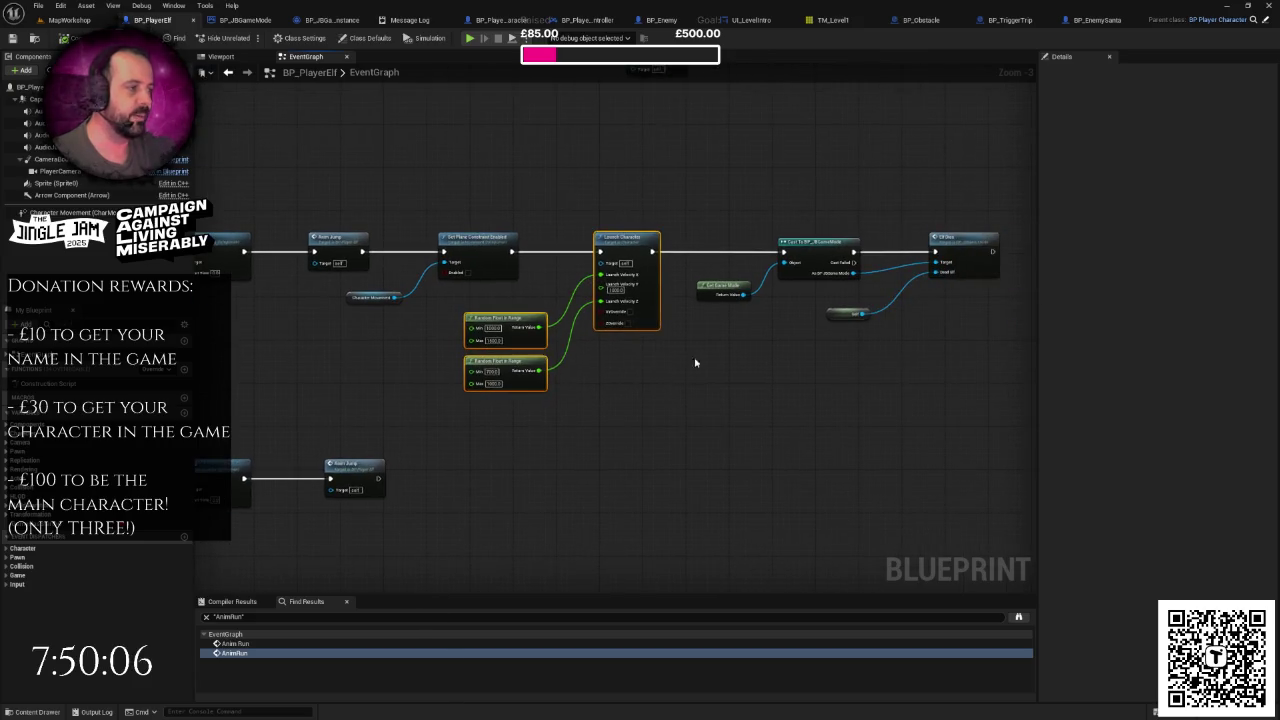
Step: Pan along the rest of the death chain, inspecting the Set Plane, Launch Character and random float nodes
{"action": "left_click_drag", "start_coordinate": [680, 341], "coordinate": [930, 336]}
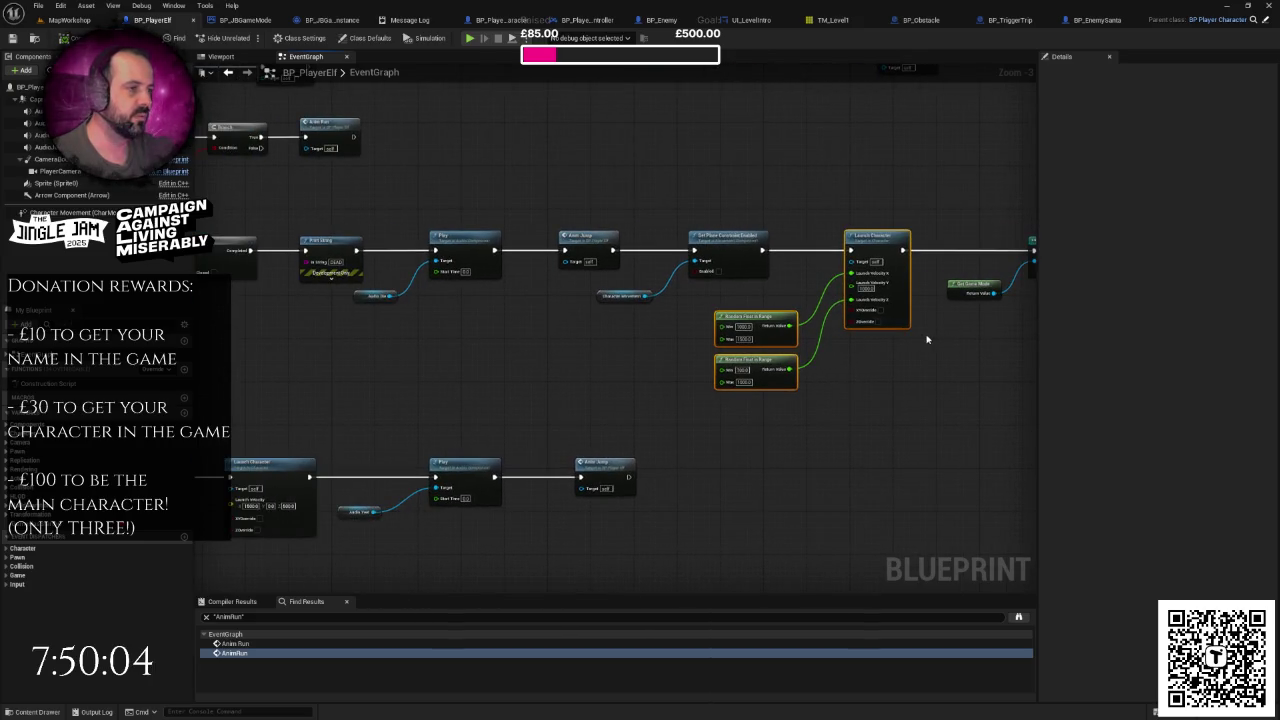
{"action": "right_click", "coordinate": [633, 339]}
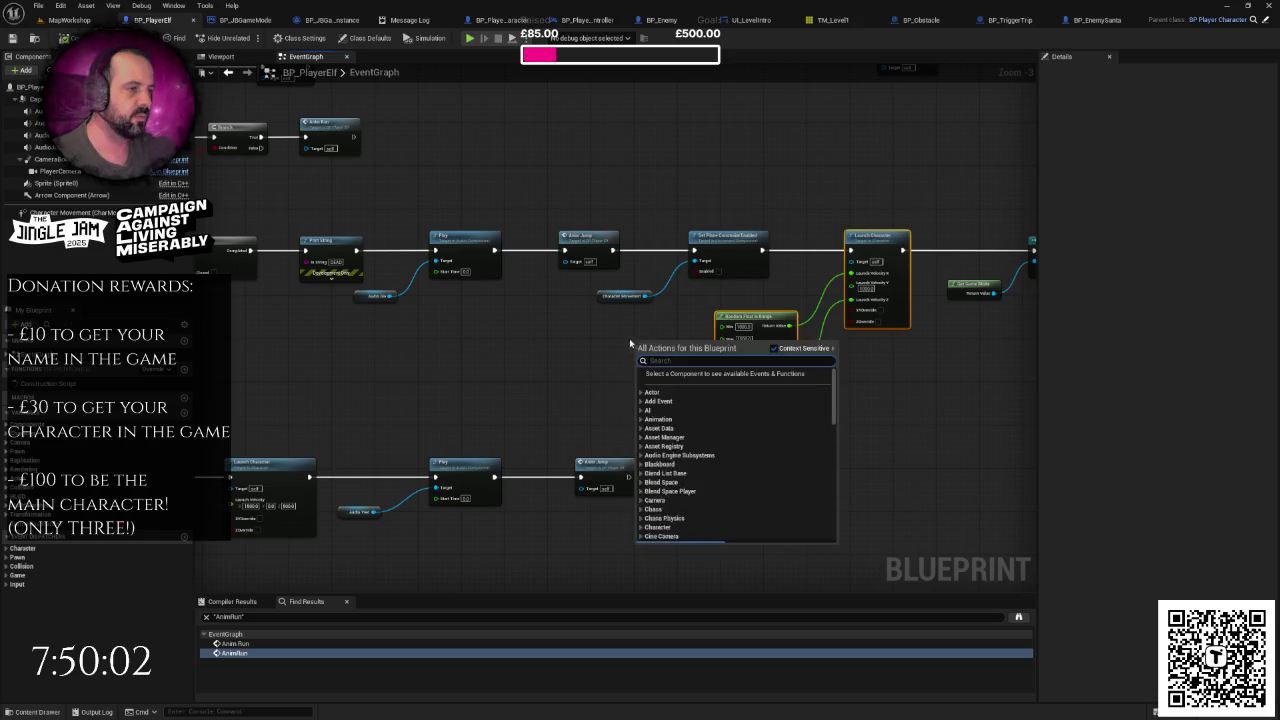
{"action": "left_click_drag", "start_coordinate": [553, 330], "coordinate": [690, 326]}
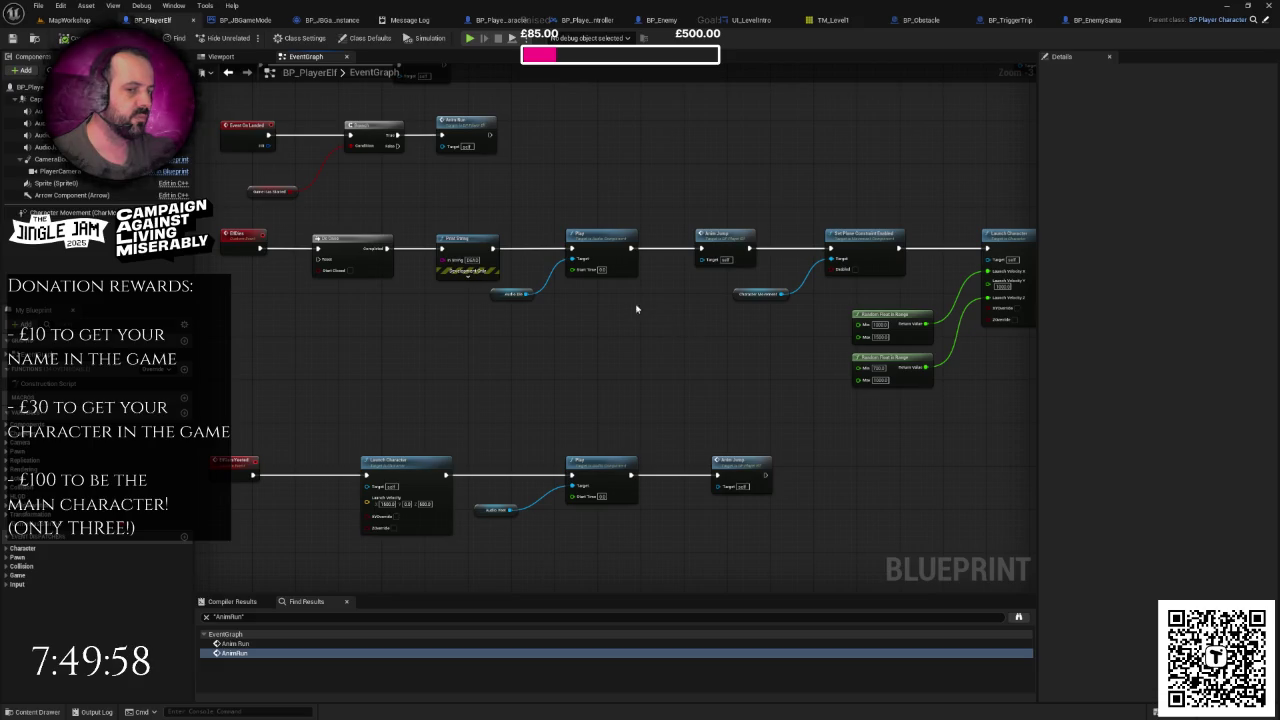
{"action": "left_click_drag", "start_coordinate": [799, 290], "coordinate": [454, 280]}
{"action": "left_click_drag", "start_coordinate": [528, 185], "coordinate": [684, 374]}
{"action": "left_click", "coordinate": [718, 336]}
{"action": "left_click_drag", "start_coordinate": [720, 334], "coordinate": [537, 341]}
Step: Bring up the BP_JBGameMode EventGraph zoomed out on its intro-start and Death handler chains, briefly checking BP_JBGameInstance
{"action": "left_click", "coordinate": [248, 20]}
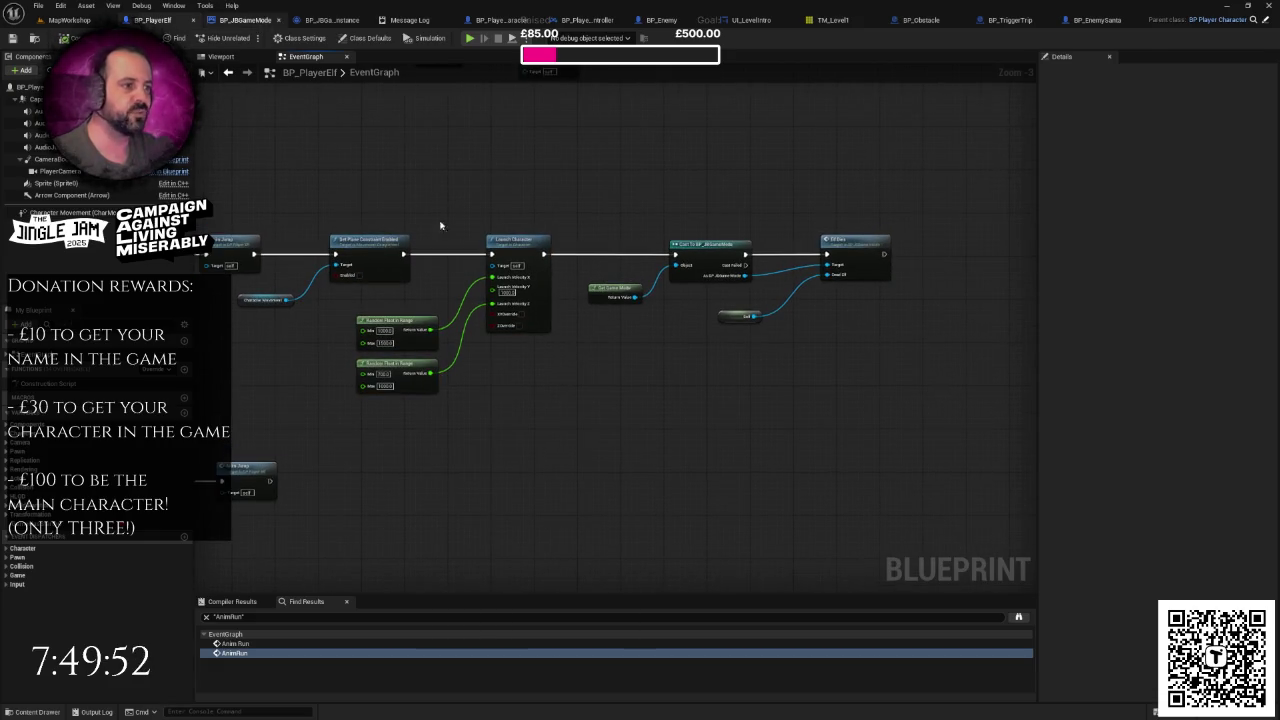
{"action": "scroll", "coordinate": [486, 309], "scroll_direction": "down", "scroll_amount": 3}
{"action": "left_click_drag", "start_coordinate": [540, 210], "coordinate": [588, 392]}
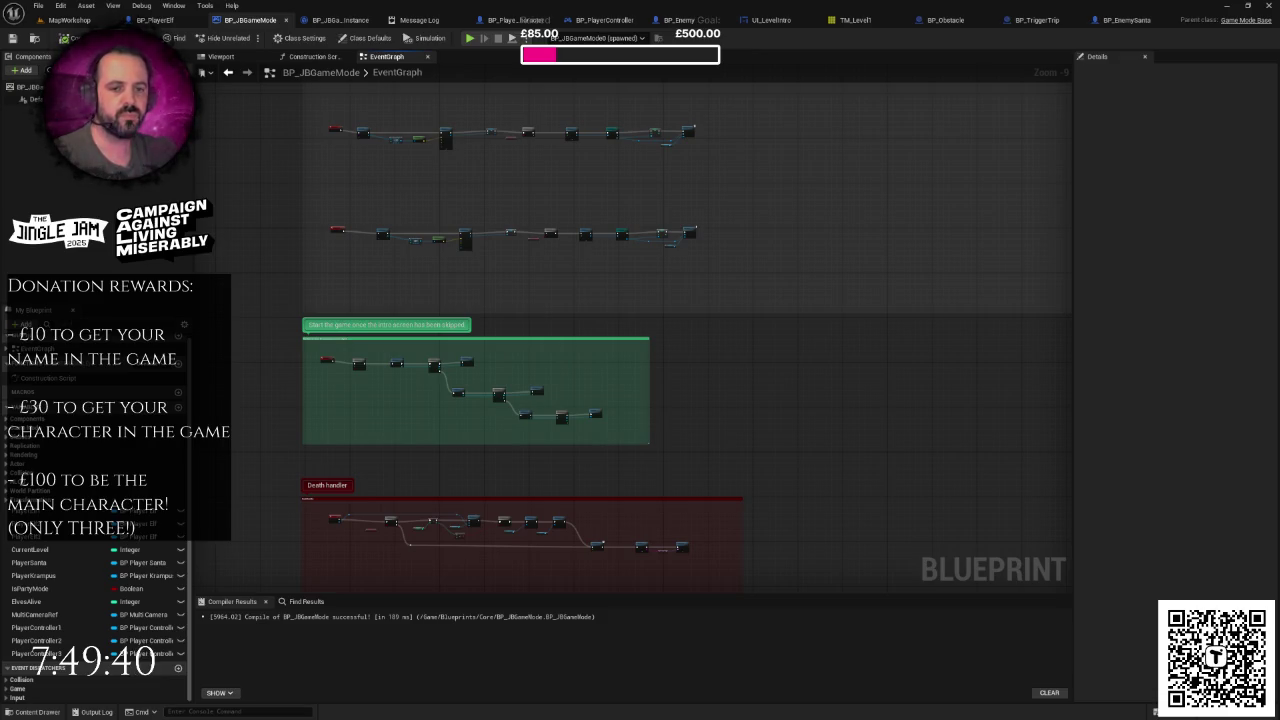
{"action": "left_click", "coordinate": [340, 20]}
{"action": "left_click", "coordinate": [249, 22]}
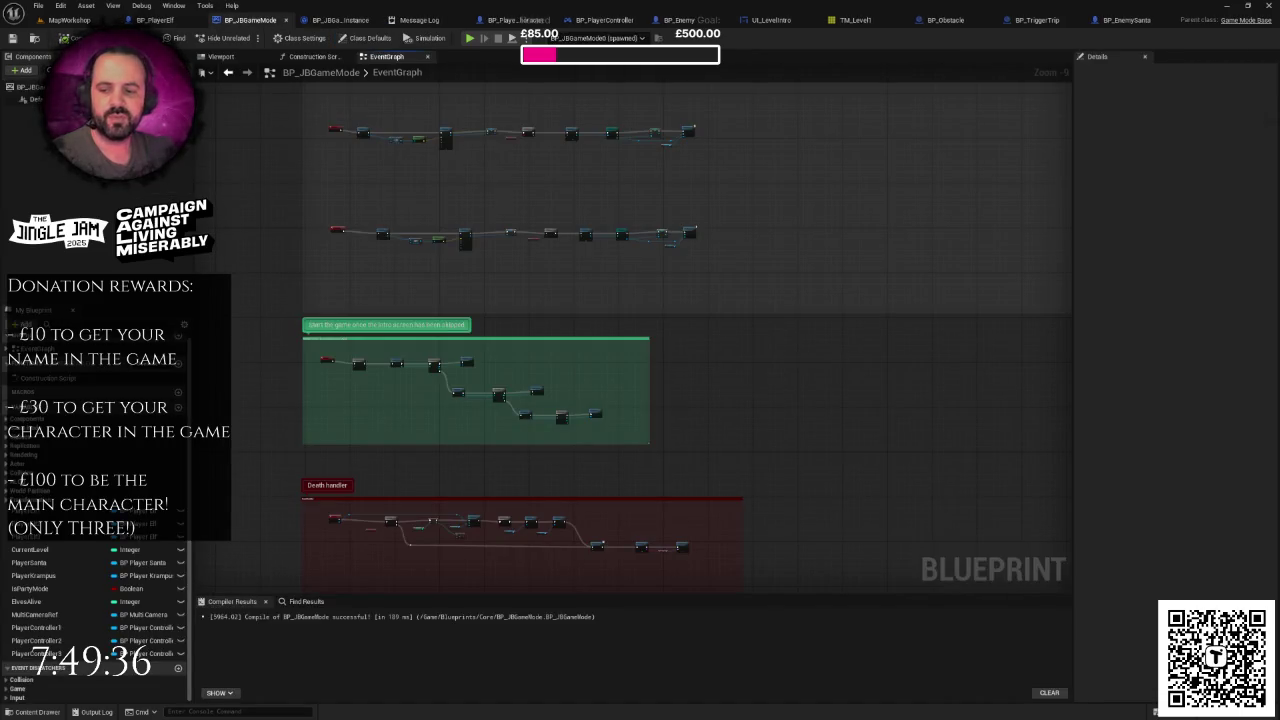
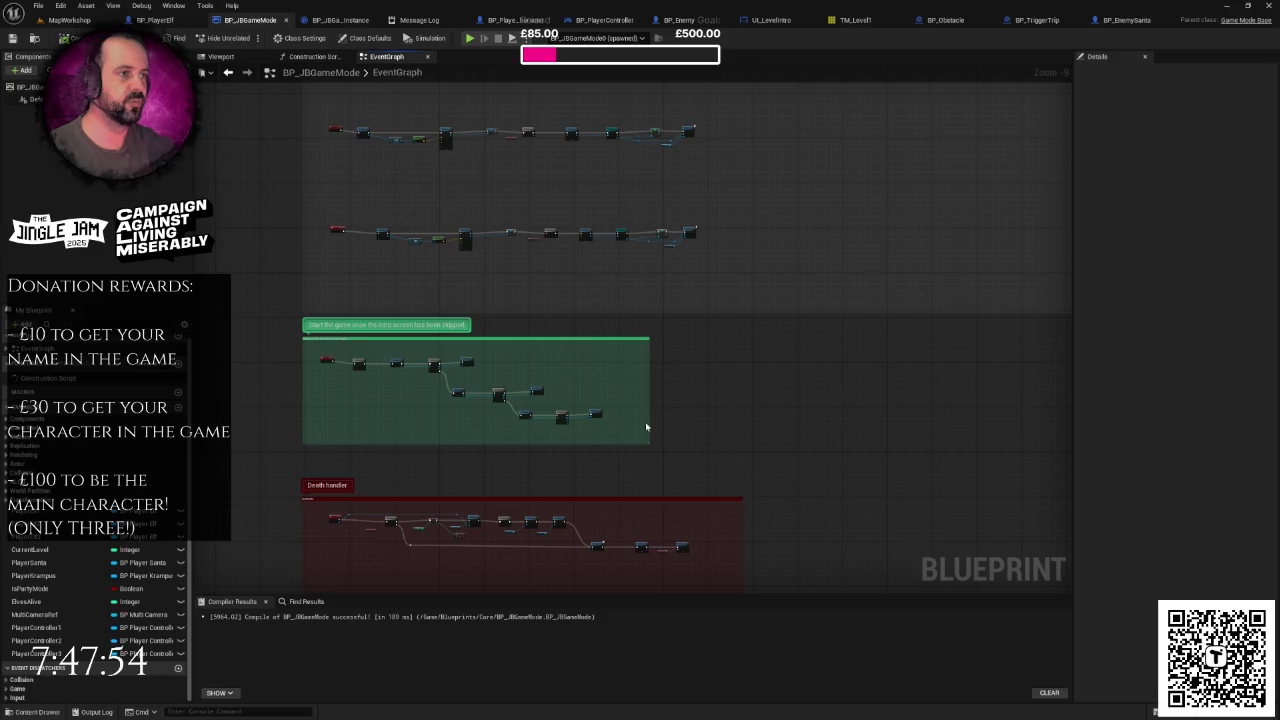
Step: Open the BP_PlayerElf event graph and zoom in on its launch-character logic
{"action": "scroll", "coordinate": [700, 406], "scroll_direction": "down", "scroll_amount": 5}
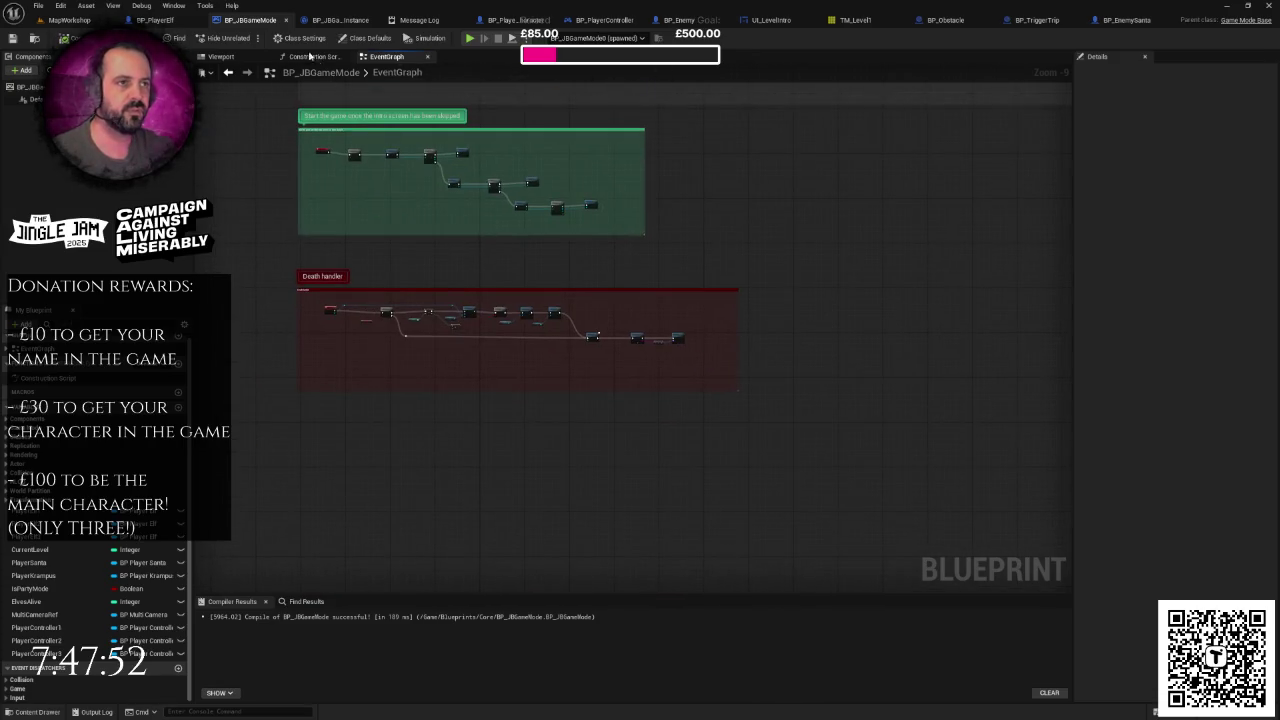
{"action": "left_click", "coordinate": [155, 20]}
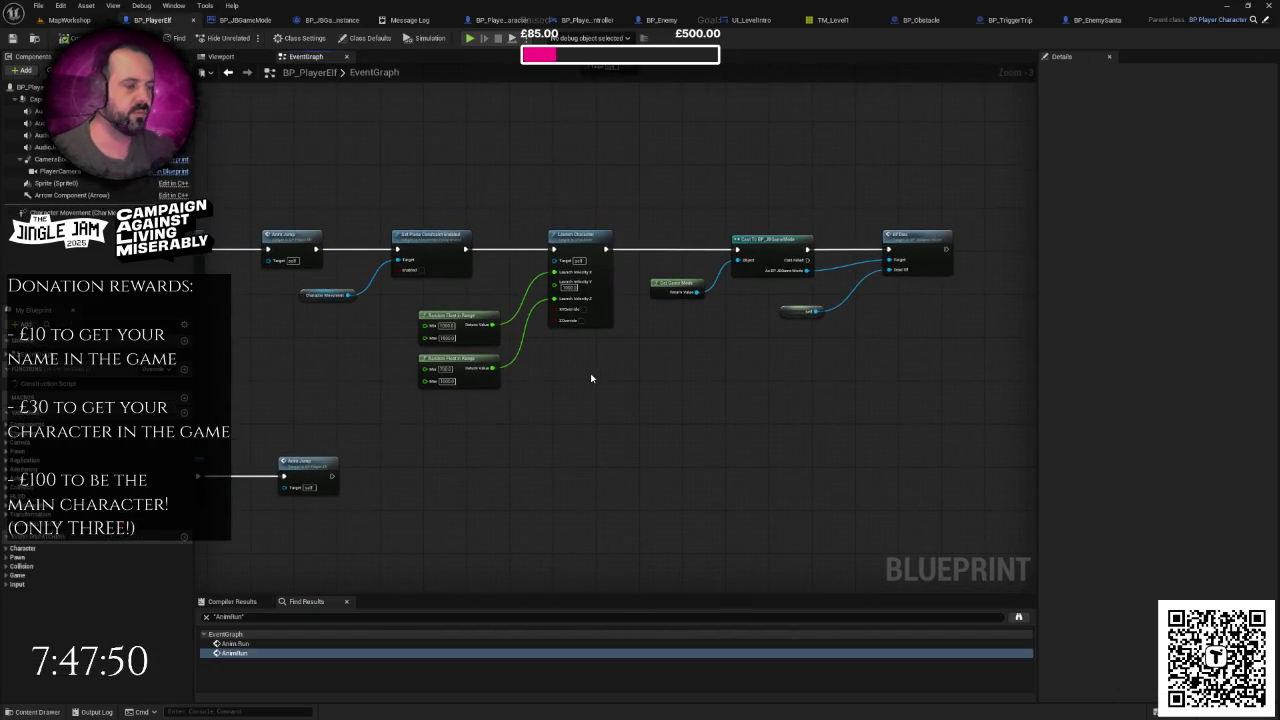
{"action": "scroll", "coordinate": [586, 346], "scroll_direction": "up", "scroll_amount": 3}
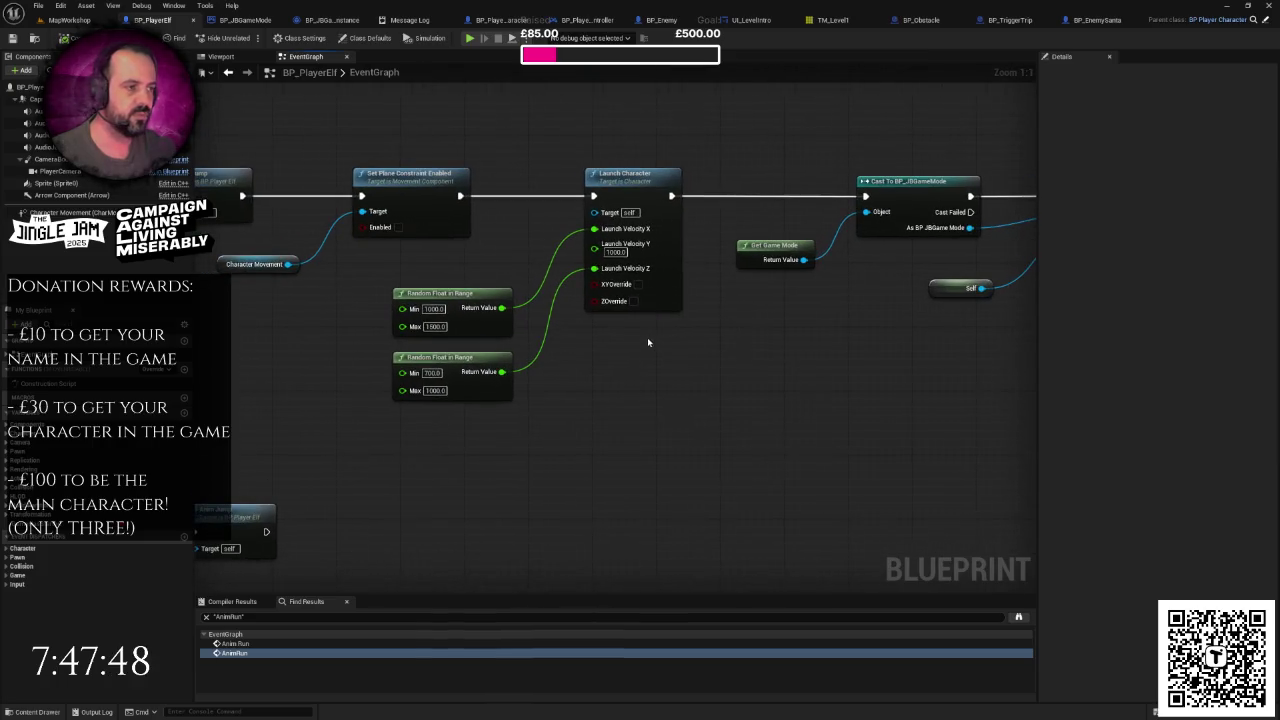
{"action": "left_click_drag", "start_coordinate": [657, 329], "coordinate": [665, 357]}
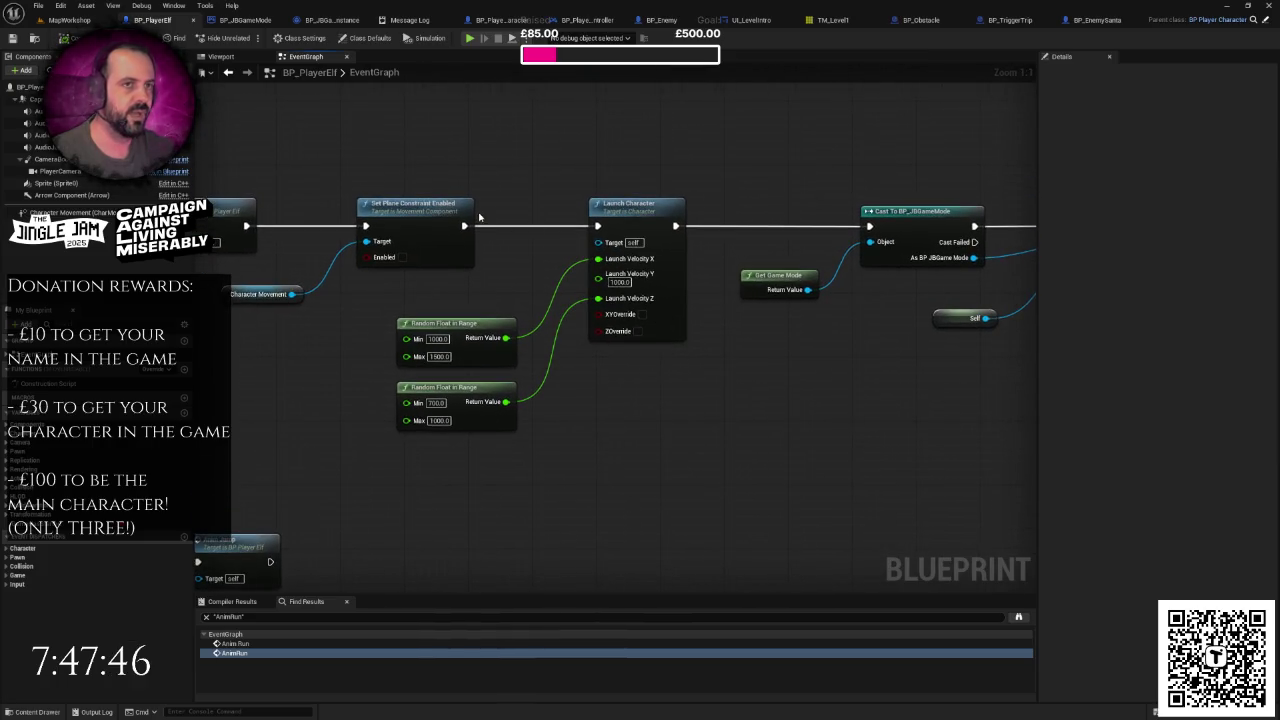
Step: Float BP_PlayerElf in an enlarged window to inspect the Cast To node, then dock it back
{"action": "left_click_drag", "start_coordinate": [160, 20], "coordinate": [333, 164]}
{"action": "mouse_move", "coordinate": [668, 385]}
{"action": "left_mouse_down"}
{"action": "mouse_move", "coordinate": [897, 514]}
{"action": "mouse_move", "coordinate": [1034, 617]}
{"action": "left_mouse_up"}
{"action": "scroll", "coordinate": [770, 435], "scroll_direction": "down", "scroll_amount": 1}
{"action": "mouse_move", "coordinate": [770, 435]}
{"action": "left_mouse_down"}
{"action": "mouse_move", "coordinate": [548, 333]}
{"action": "mouse_move", "coordinate": [615, 343]}
{"action": "left_mouse_up"}
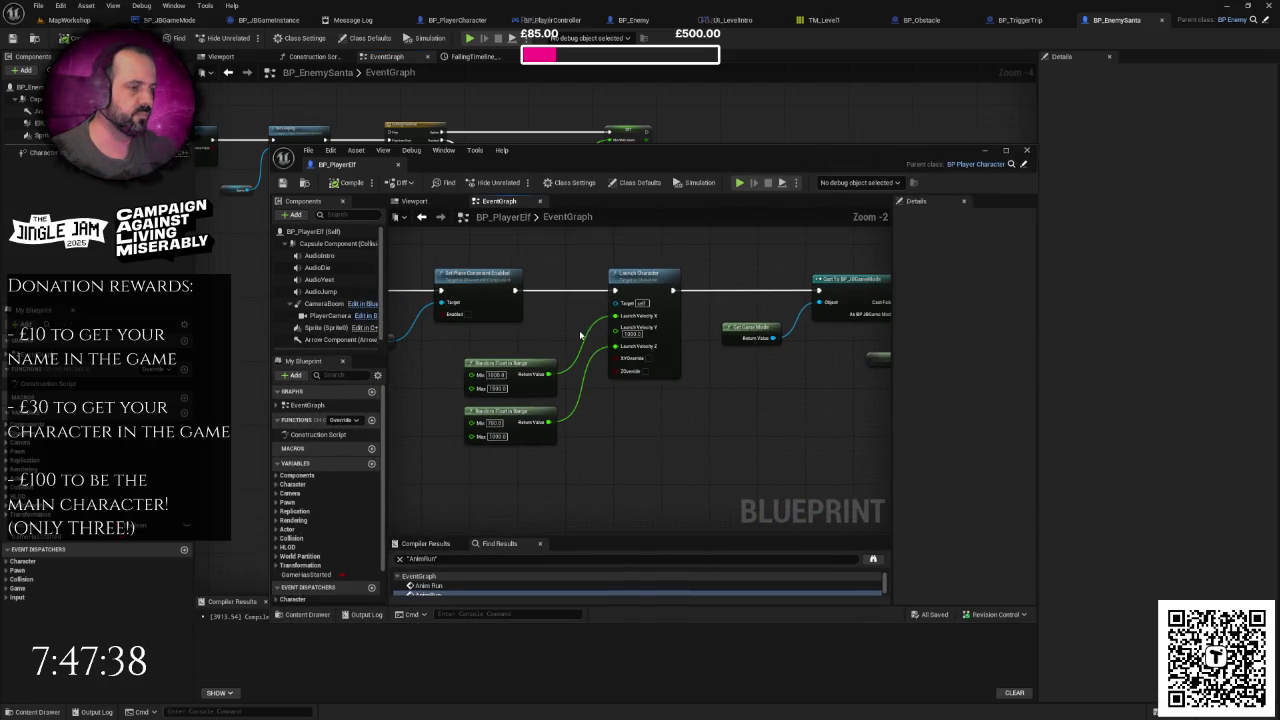
{"action": "scroll", "coordinate": [562, 330], "scroll_direction": "down", "scroll_amount": 1}
{"action": "scroll", "coordinate": [552, 331], "scroll_direction": "down", "scroll_amount": 1}
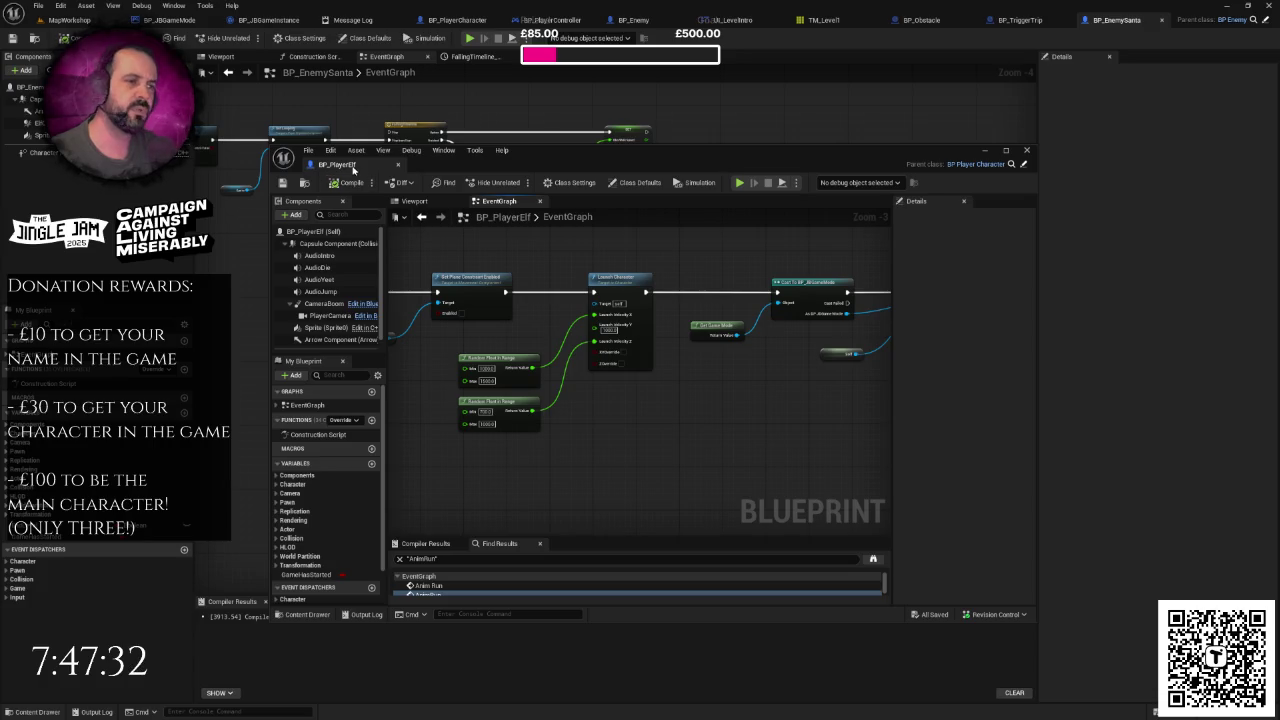
{"action": "left_click_drag", "start_coordinate": [348, 165], "coordinate": [230, 20]}
{"action": "left_click", "coordinate": [158, 24]}
{"action": "scroll", "coordinate": [420, 280], "scroll_direction": "up", "scroll_amount": 3}
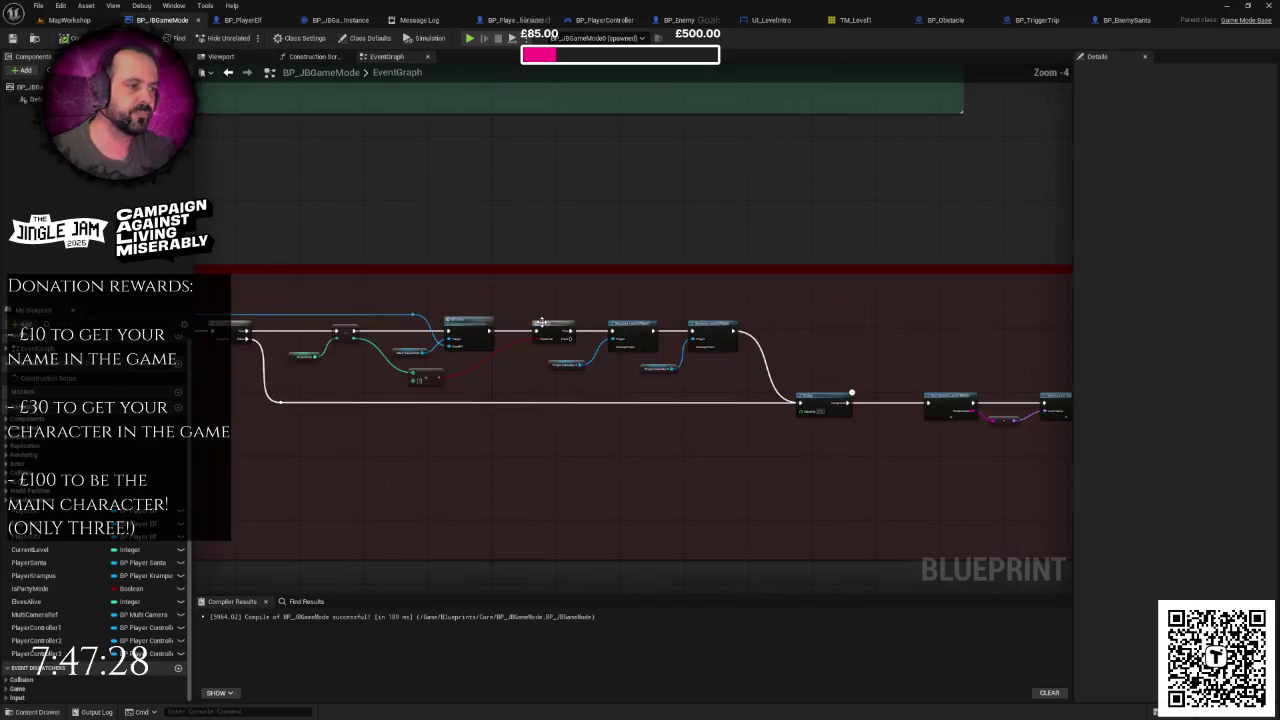
{"action": "left_click_drag", "start_coordinate": [649, 335], "coordinate": [726, 305]}
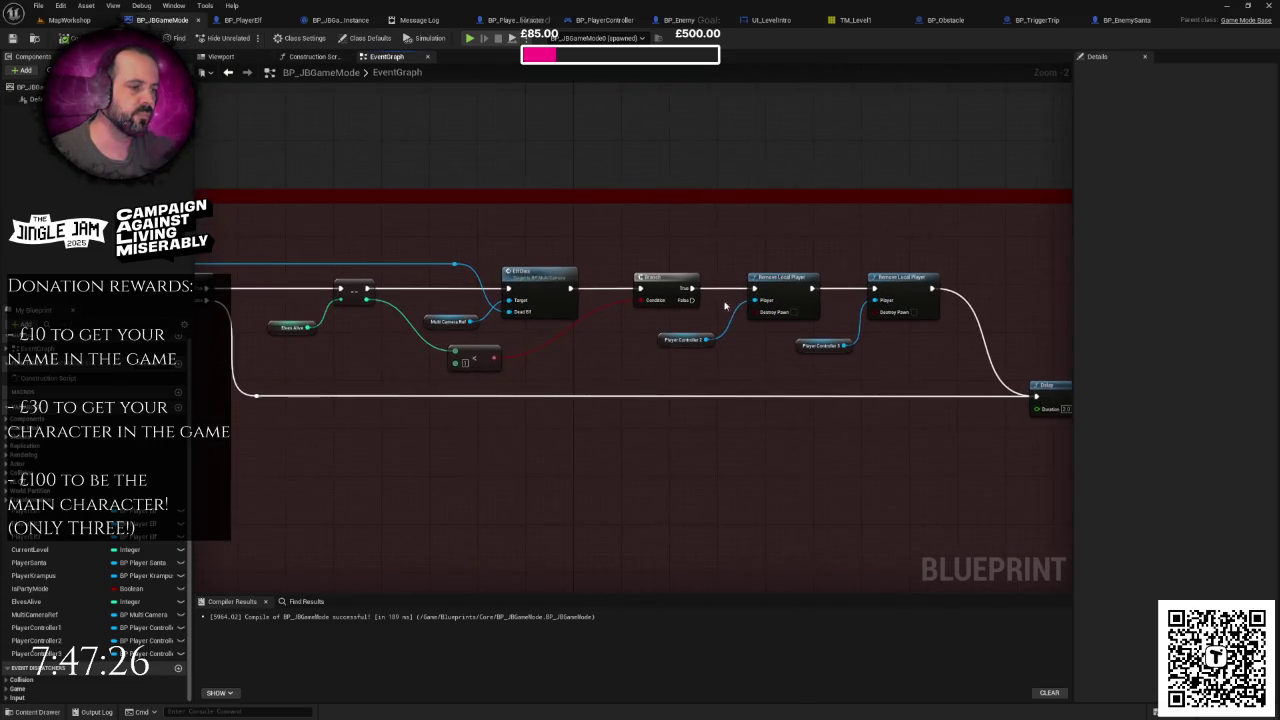
{"action": "scroll", "coordinate": [615, 361], "scroll_direction": "up", "scroll_amount": 1}
{"action": "right_click", "coordinate": [614, 357]}
{"action": "left_click_drag", "start_coordinate": [614, 357], "coordinate": [677, 352]}
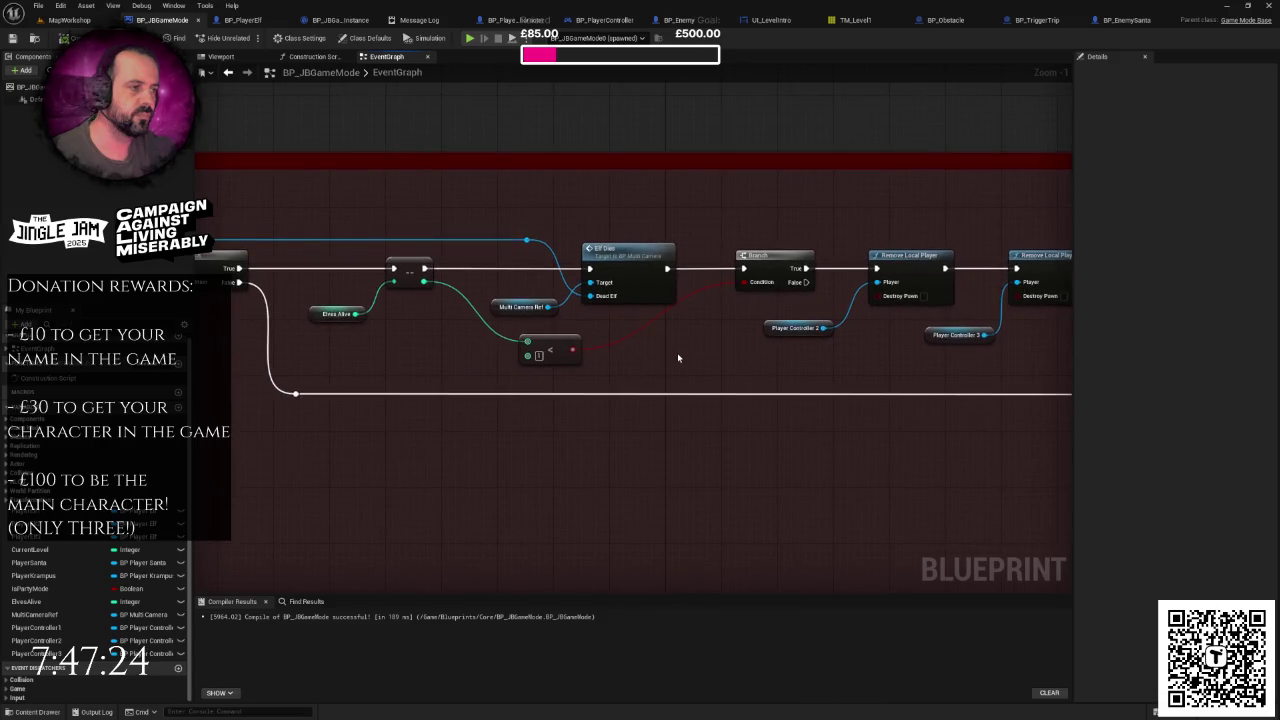
{"action": "mouse_move", "coordinate": [698, 287]}
{"action": "left_mouse_down"}
{"action": "mouse_move", "coordinate": [611, 289]}
{"action": "mouse_move", "coordinate": [532, 325]}
{"action": "left_mouse_up"}
{"action": "mouse_move", "coordinate": [650, 318]}
{"action": "left_mouse_down"}
{"action": "mouse_move", "coordinate": [920, 365]}
{"action": "mouse_move", "coordinate": [555, 334]}
{"action": "mouse_move", "coordinate": [900, 334]}
{"action": "mouse_move", "coordinate": [716, 338]}
{"action": "left_mouse_up"}
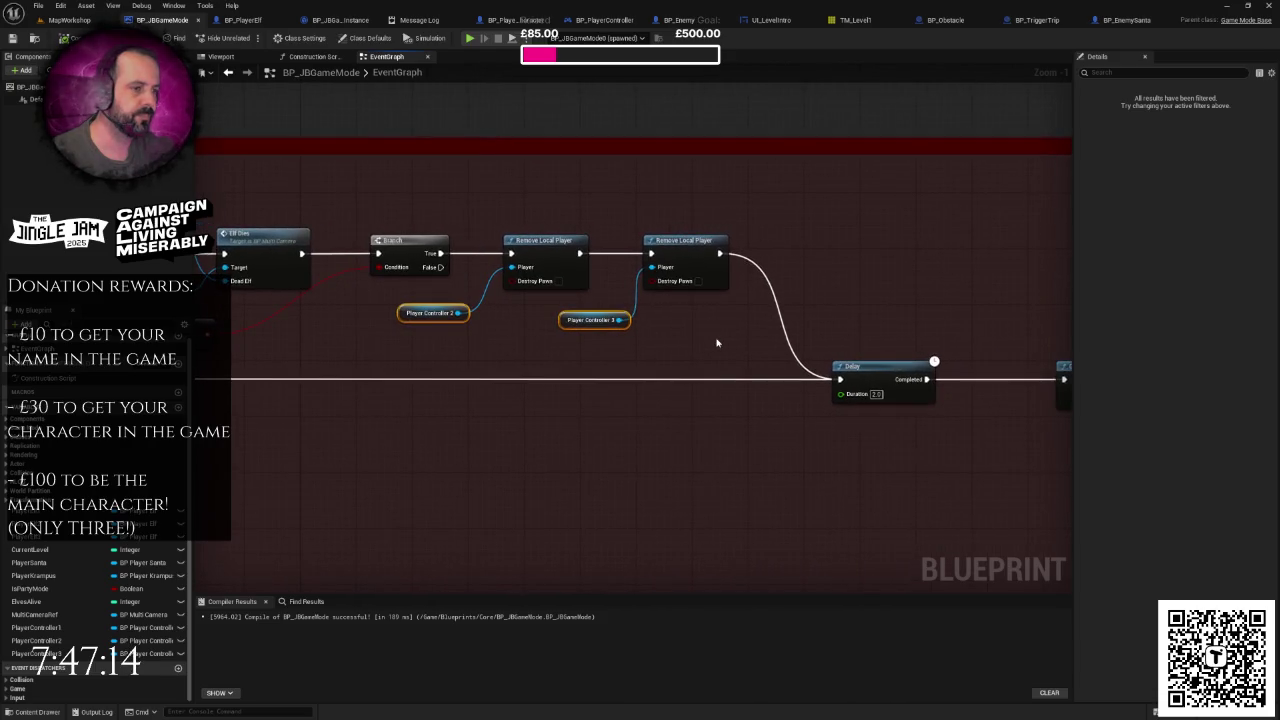
{"action": "left_click_drag", "start_coordinate": [668, 344], "coordinate": [857, 340]}
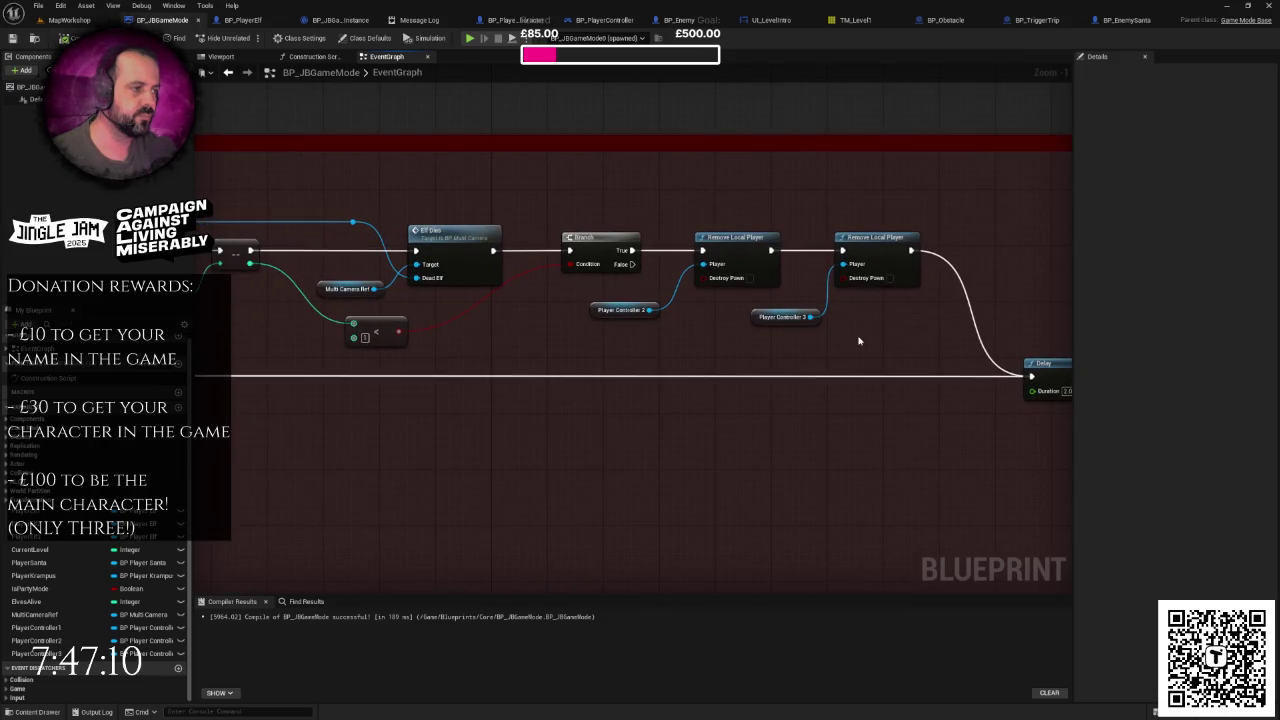
{"action": "scroll", "coordinate": [858, 341], "scroll_direction": "down", "scroll_amount": 1}
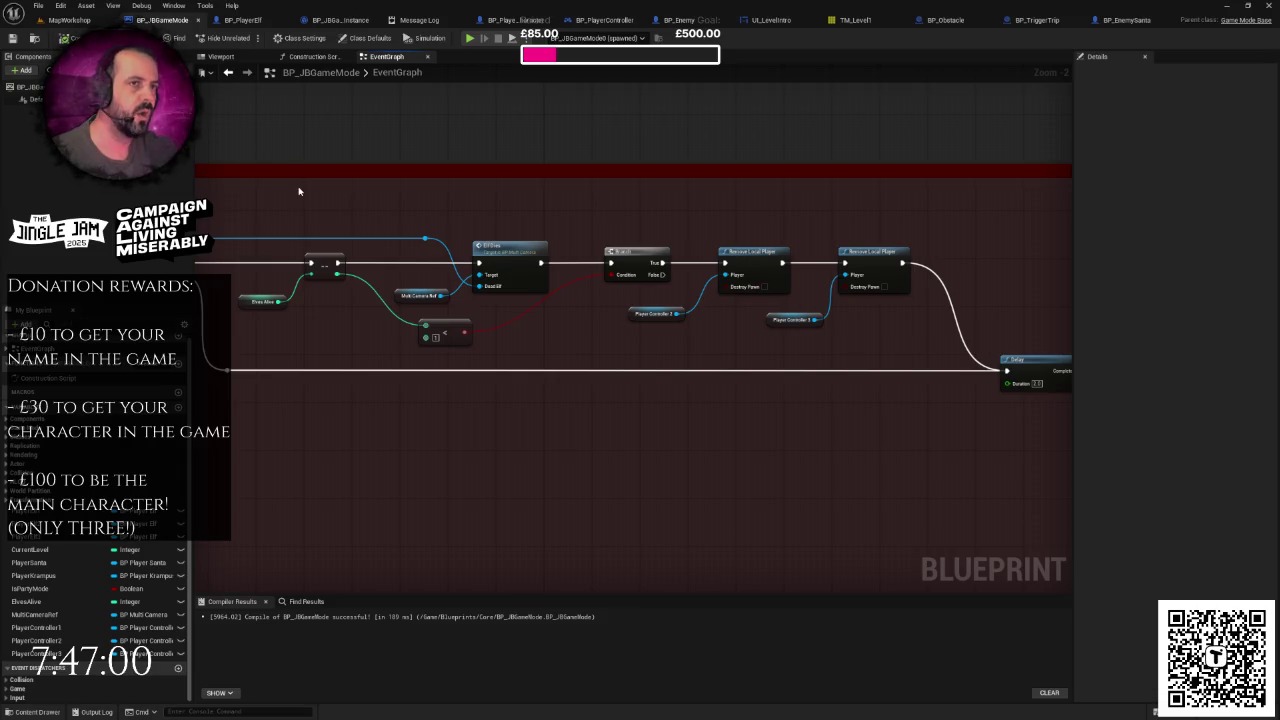
Step: Play-test the MapWorkshop level full-screen from controller select, then stop it
{"action": "left_click", "coordinate": [86, 24]}
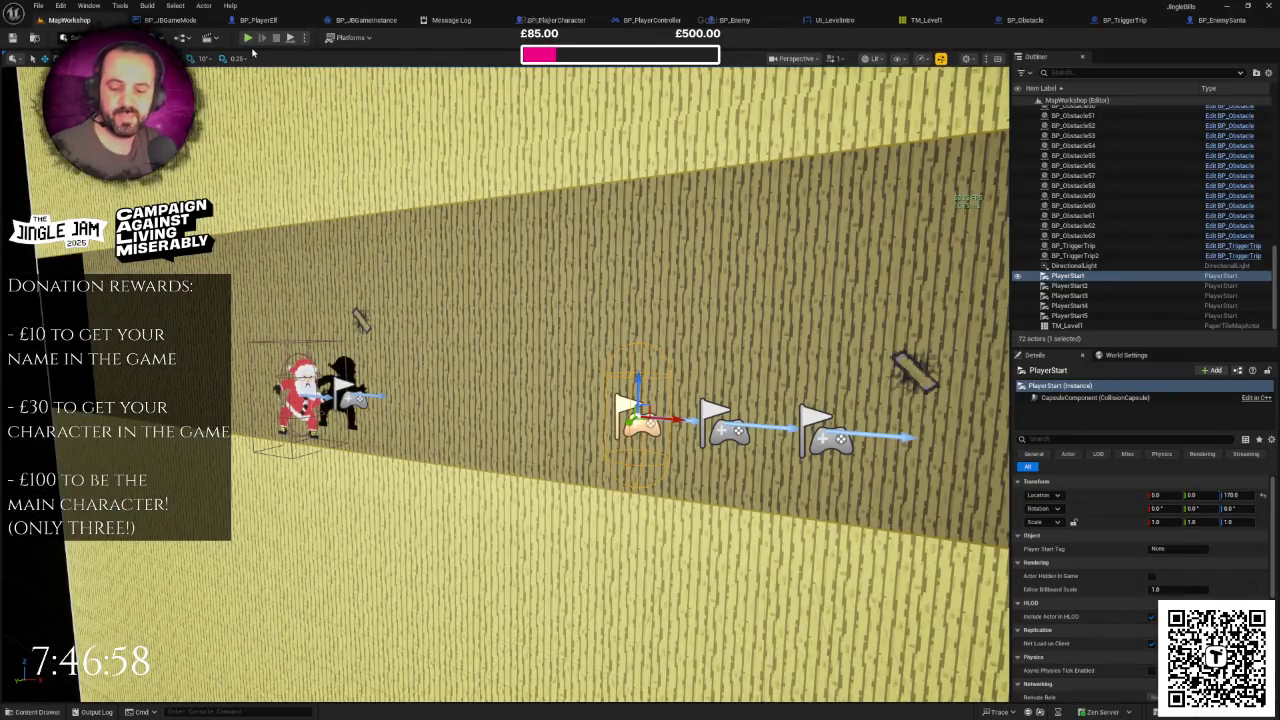
{"action": "left_click", "coordinate": [248, 38]}
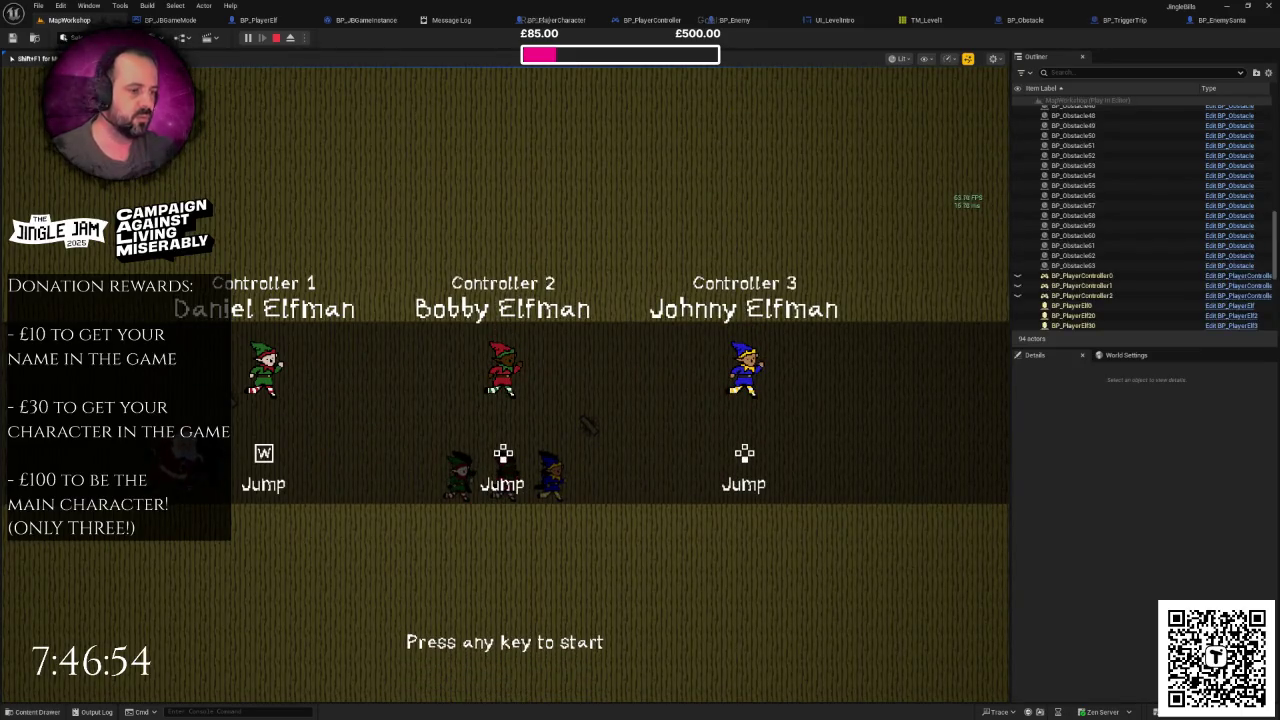
{"action": "key", "text": "F11"}
{"action": "key", "text": "space"}
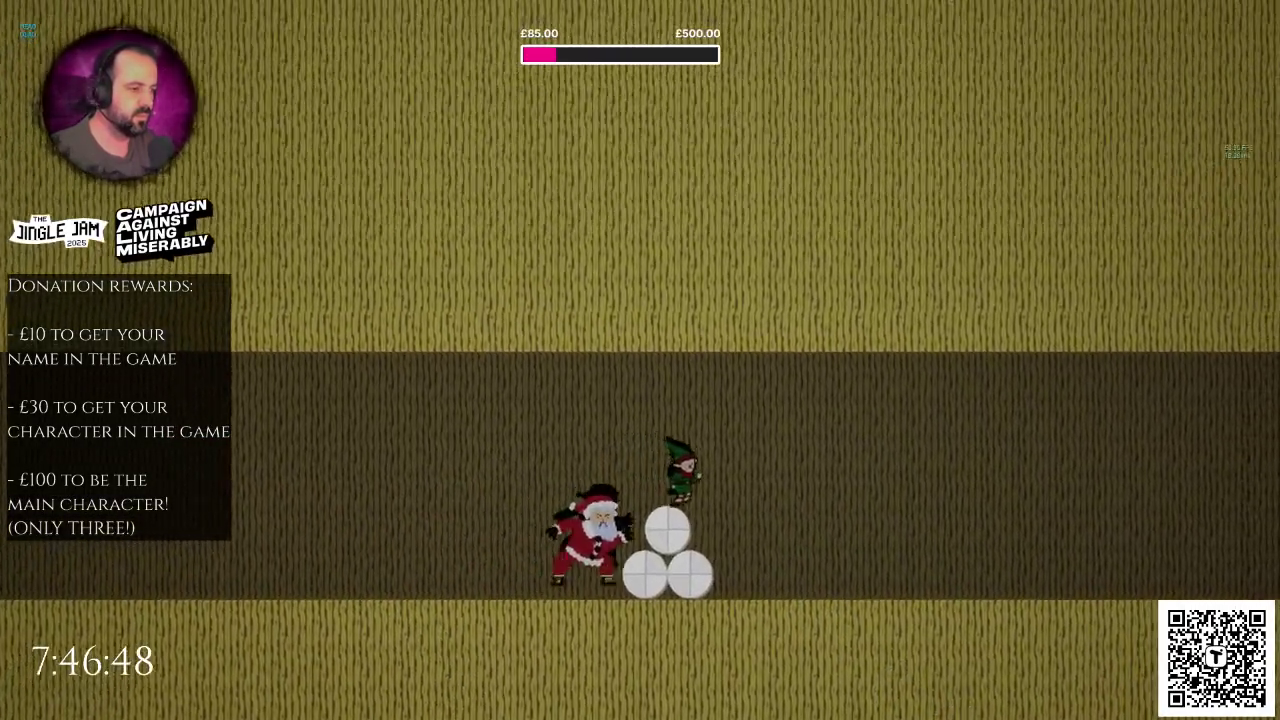
{"action": "key", "text": "Escape"}
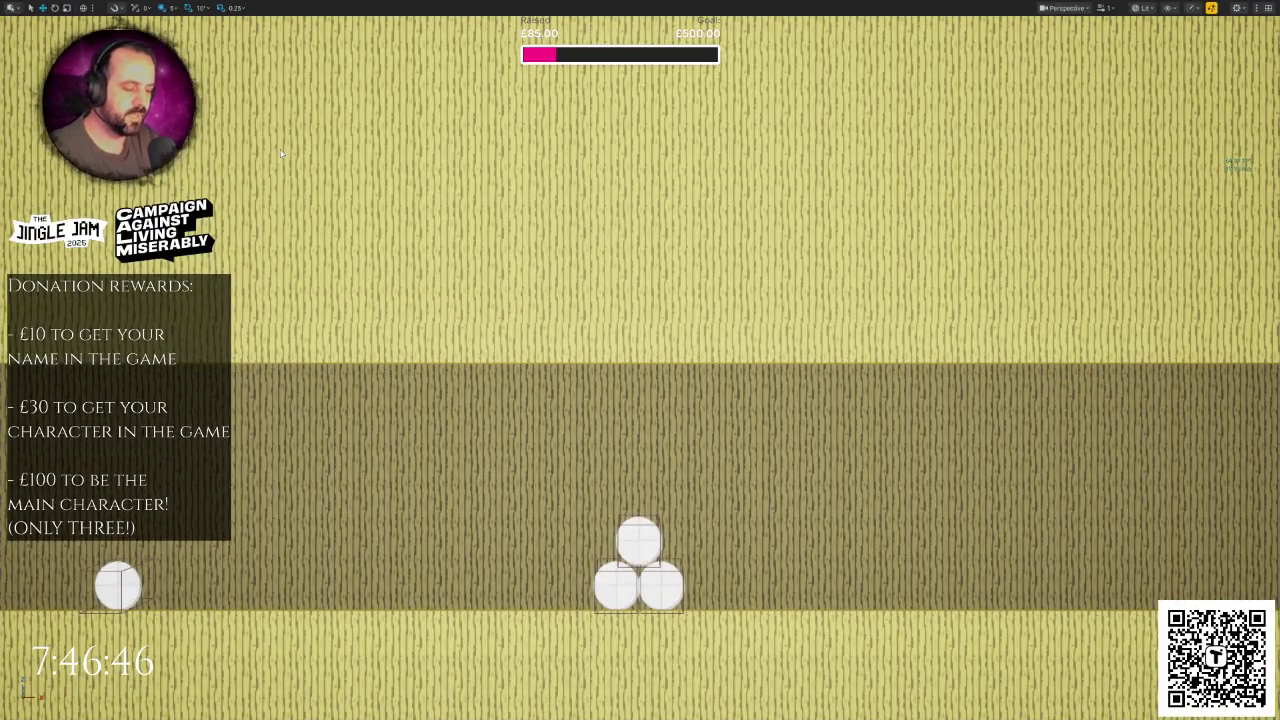
Step: Run a second play-test from the intro screen, then return to BP_JBGameMode's event graph
{"action": "key", "text": "alt+p"}
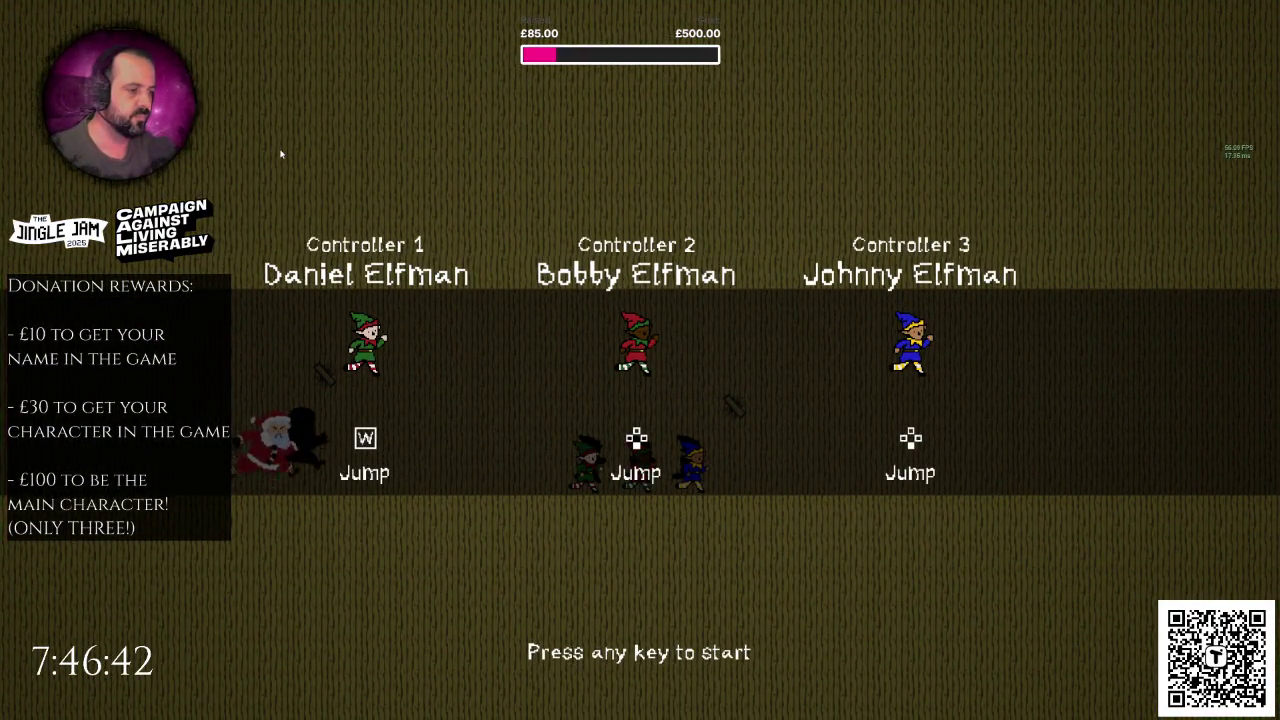
{"action": "key", "text": "space"}
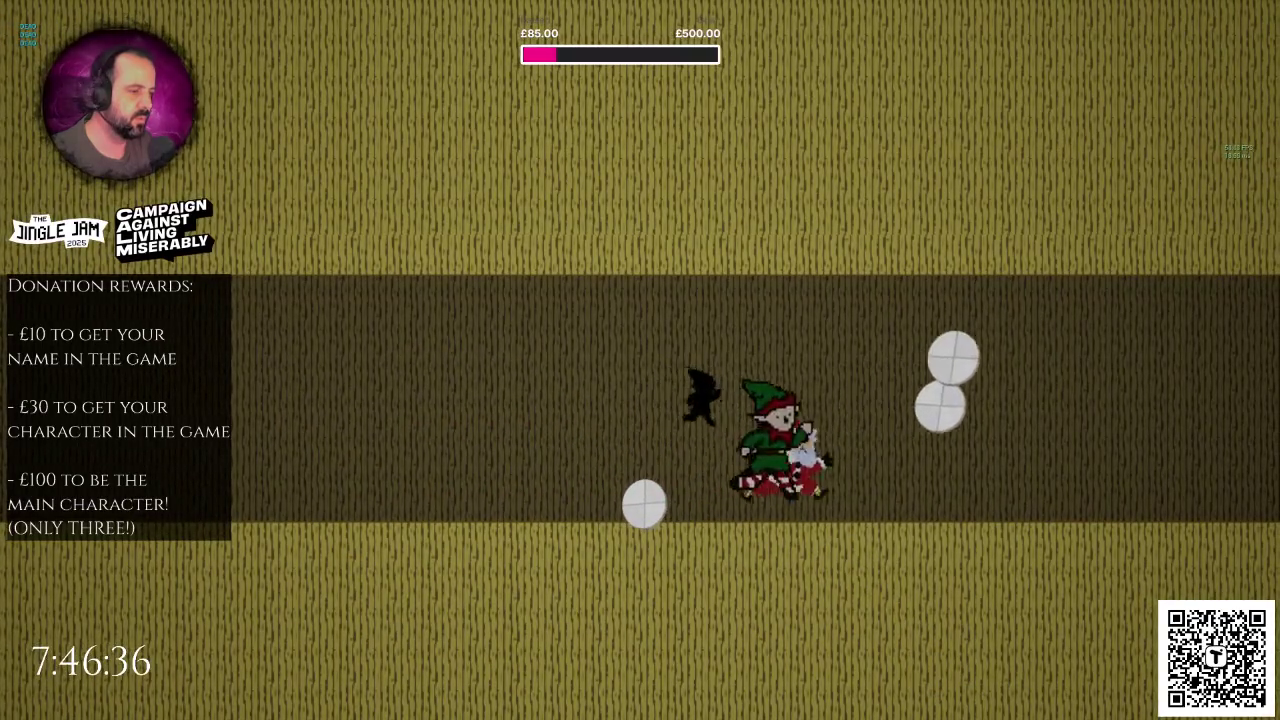
{"action": "key", "text": "Escape"}
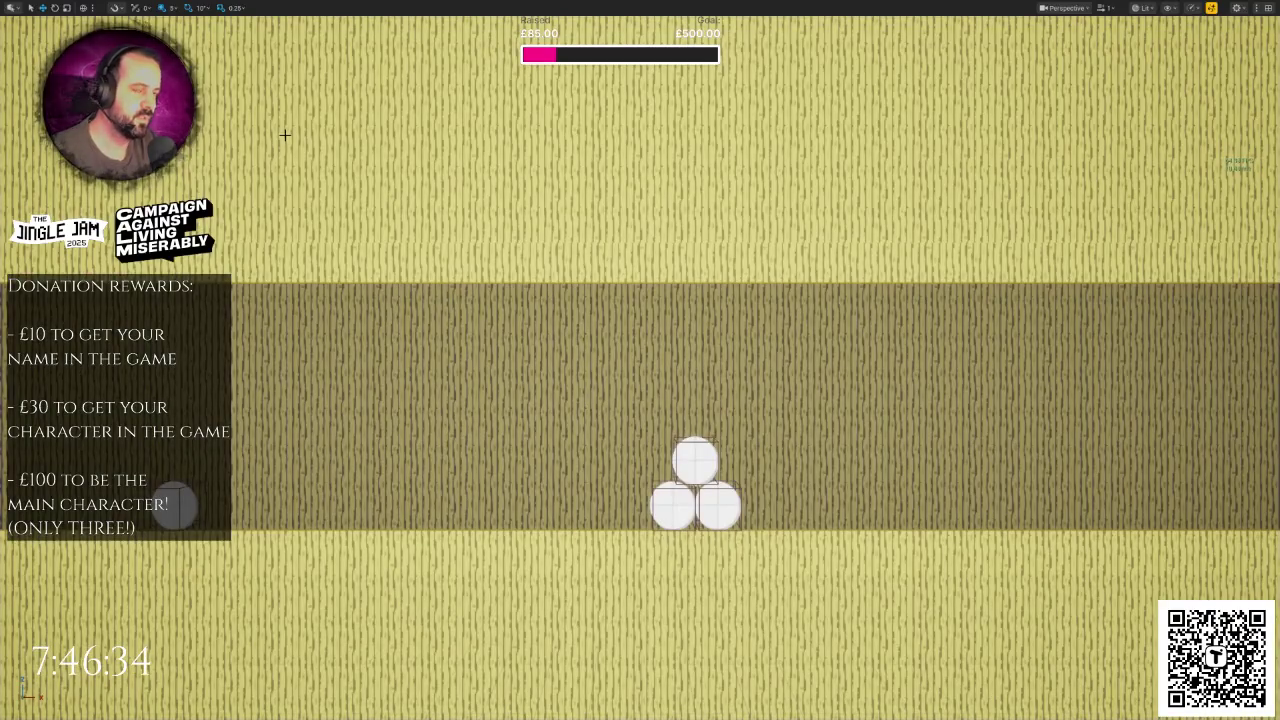
{"action": "key", "text": "F11"}
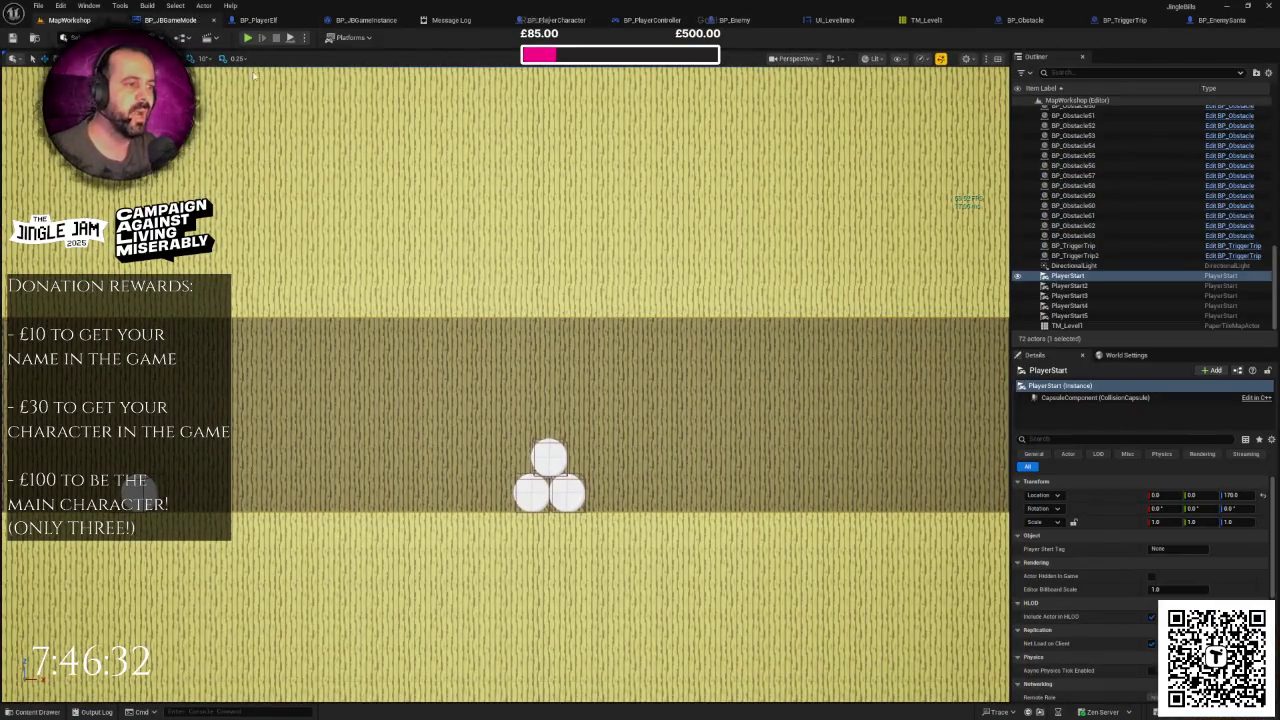
{"action": "left_click", "coordinate": [170, 20]}
Step: Pan along the BP_JBGameMode graph to inspect the player controller and Remove Local Player nodes
{"action": "scroll", "coordinate": [621, 334], "scroll_direction": "up", "scroll_amount": 3}
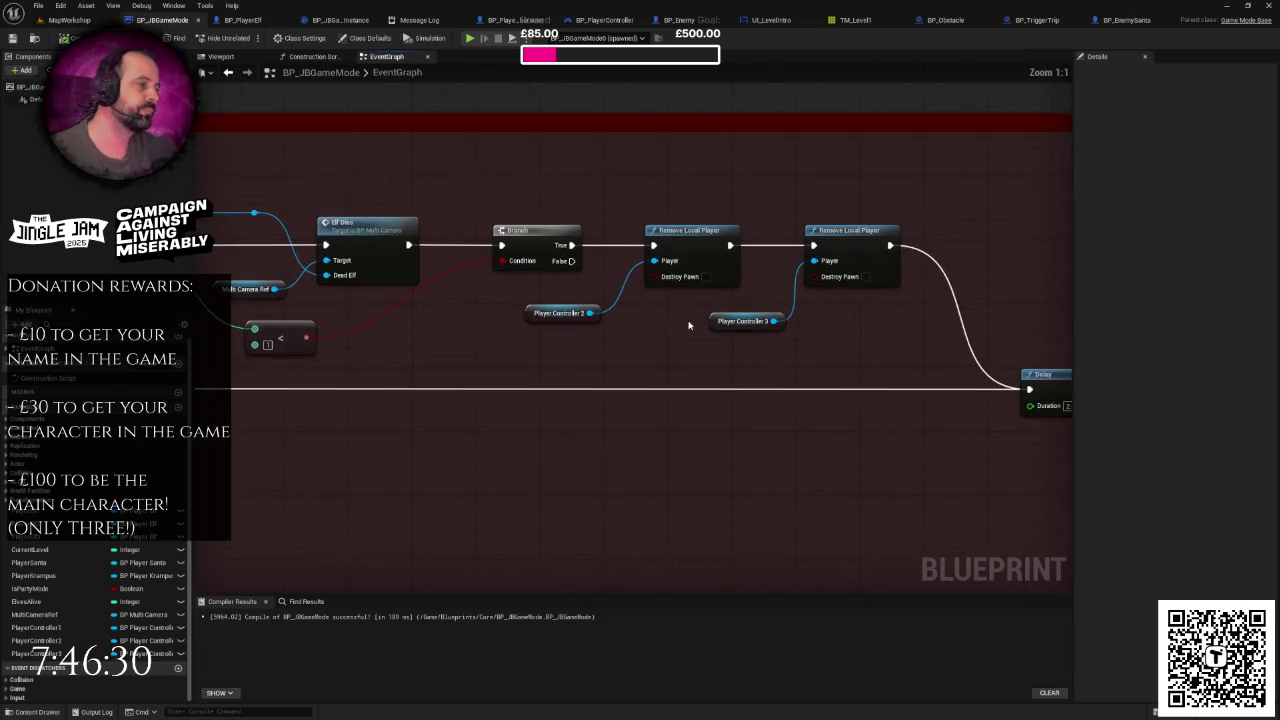
{"action": "left_click_drag", "start_coordinate": [549, 287], "coordinate": [790, 358]}
{"action": "left_click", "coordinate": [683, 334]}
{"action": "left_click_drag", "start_coordinate": [683, 334], "coordinate": [843, 331]}
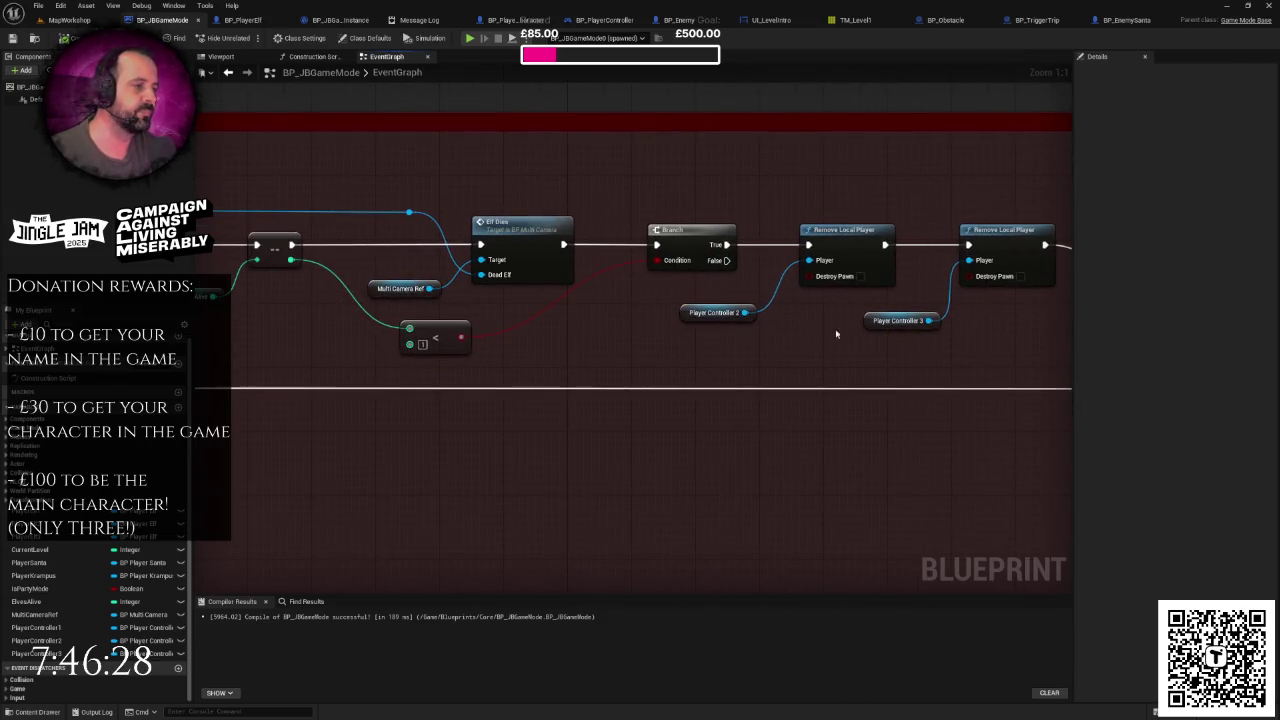
{"action": "left_click_drag", "start_coordinate": [654, 343], "coordinate": [776, 342]}
{"action": "scroll", "coordinate": [776, 342], "scroll_direction": "down", "scroll_amount": 1}
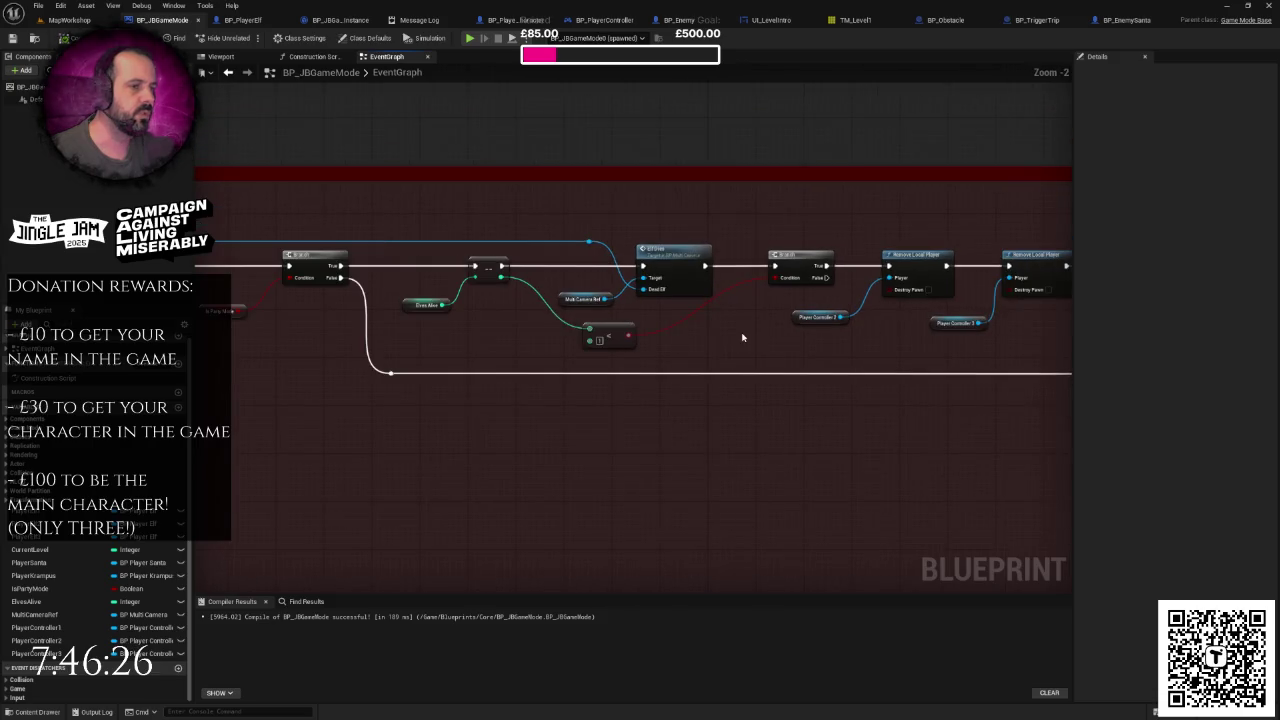
{"action": "scroll", "coordinate": [657, 348], "scroll_direction": "down", "scroll_amount": 1}
{"action": "left_click", "coordinate": [806, 266]}
{"action": "left_click", "coordinate": [686, 343]}
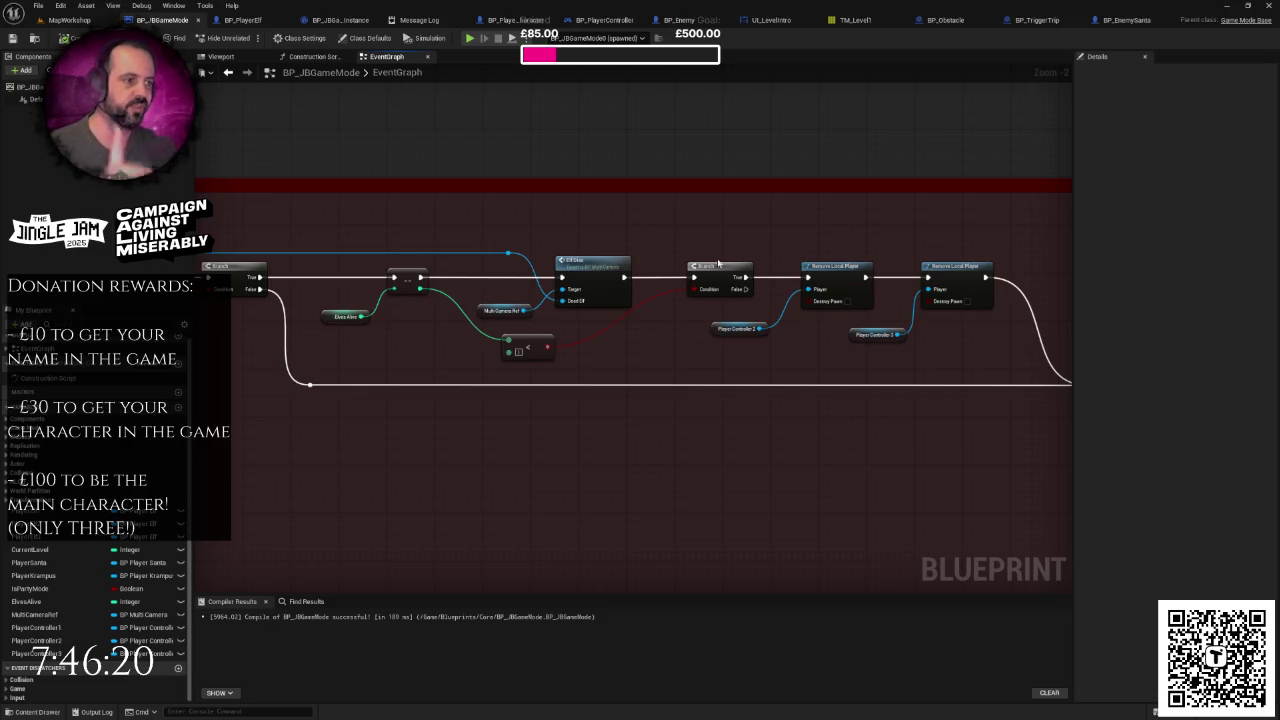
{"action": "scroll", "coordinate": [686, 263], "scroll_direction": "down", "scroll_amount": 2}
Step: Shift the level-restart and Remove Local Player nodes right to make room
{"action": "left_click_drag", "start_coordinate": [565, 253], "coordinate": [847, 385]}
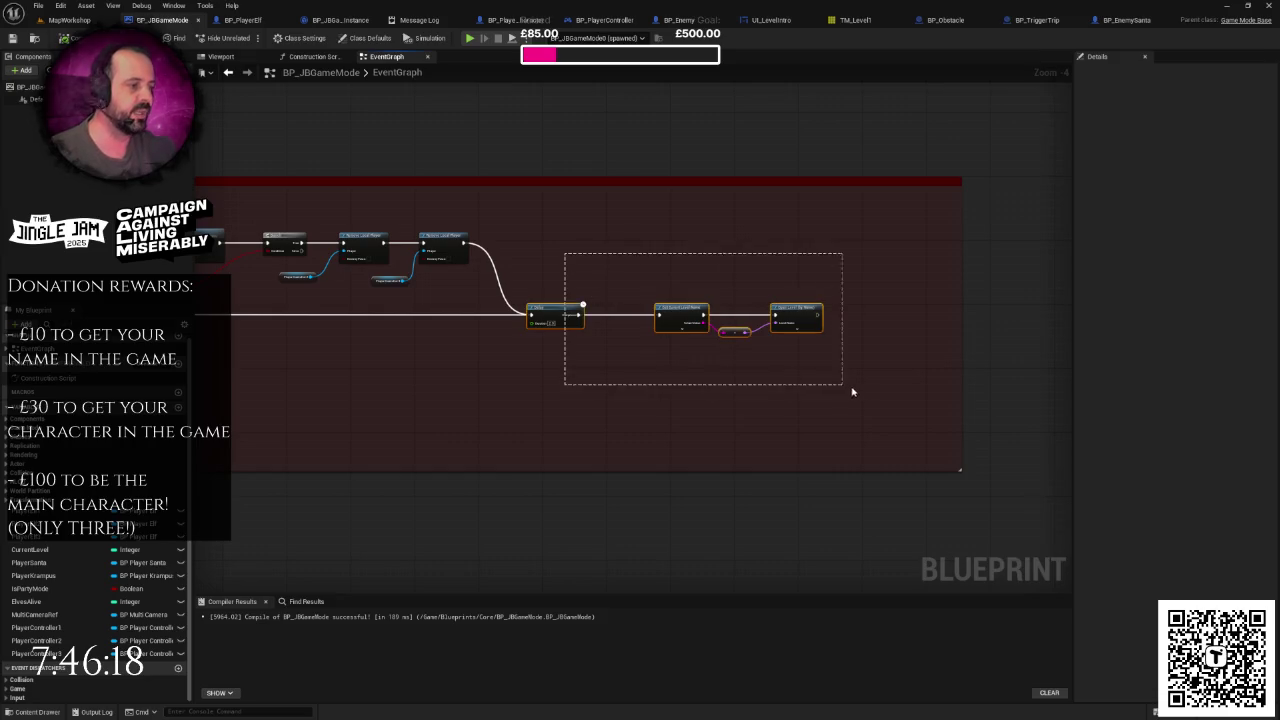
{"action": "left_click_drag", "start_coordinate": [681, 310], "coordinate": [745, 310]}
{"action": "left_click_drag", "start_coordinate": [530, 232], "coordinate": [336, 290]}
{"action": "left_click_drag", "start_coordinate": [366, 238], "coordinate": [446, 238]}
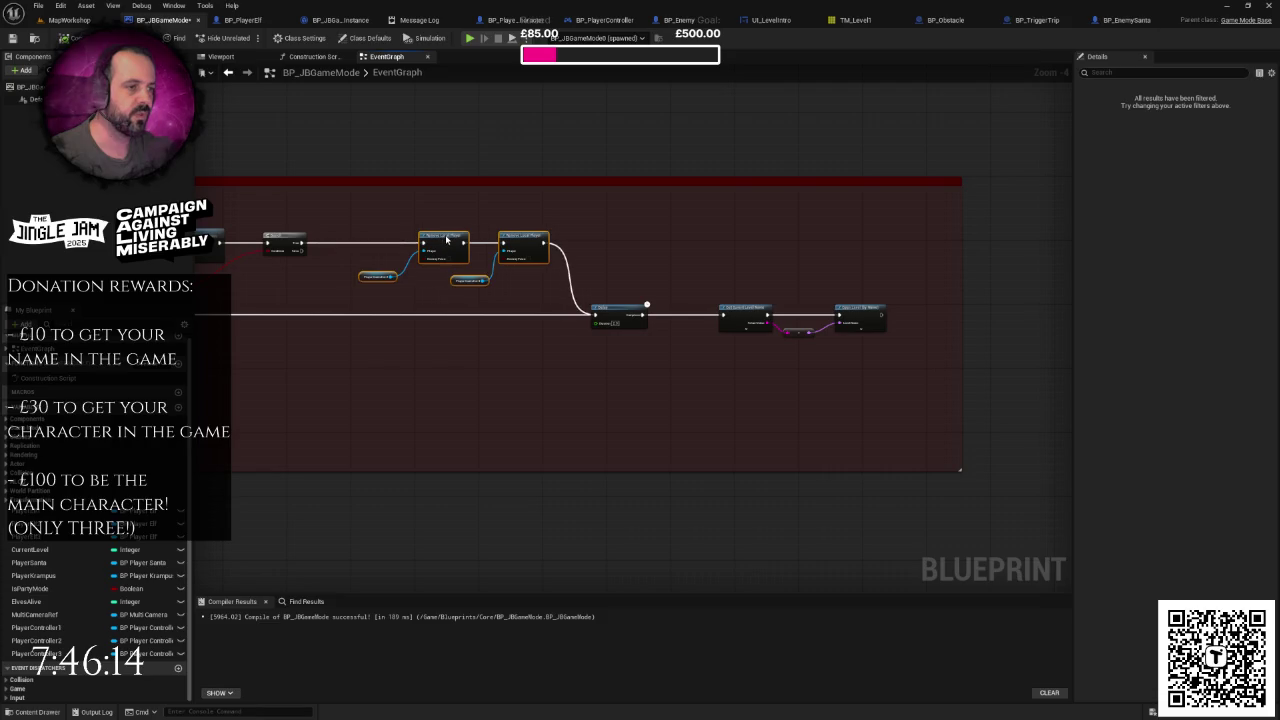
Step: Duplicate the Delay node between Branch and Remove Local Player with Duration 0.1
{"action": "left_click_drag", "start_coordinate": [700, 277], "coordinate": [737, 366]}
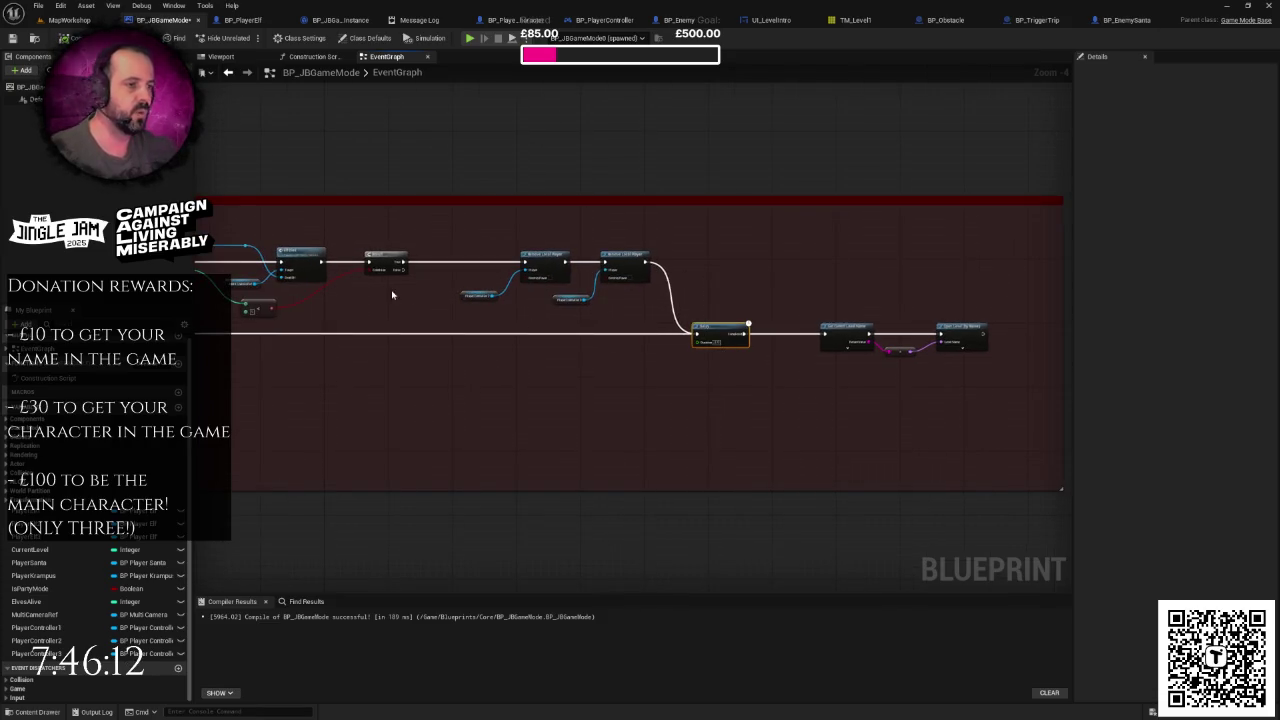
{"action": "scroll", "coordinate": [551, 311], "scroll_direction": "up", "scroll_amount": 3}
{"action": "key", "text": "ctrl+v"}
{"action": "left_click_drag", "start_coordinate": [617, 266], "coordinate": [638, 252]}
{"action": "left_click", "coordinate": [633, 276]}
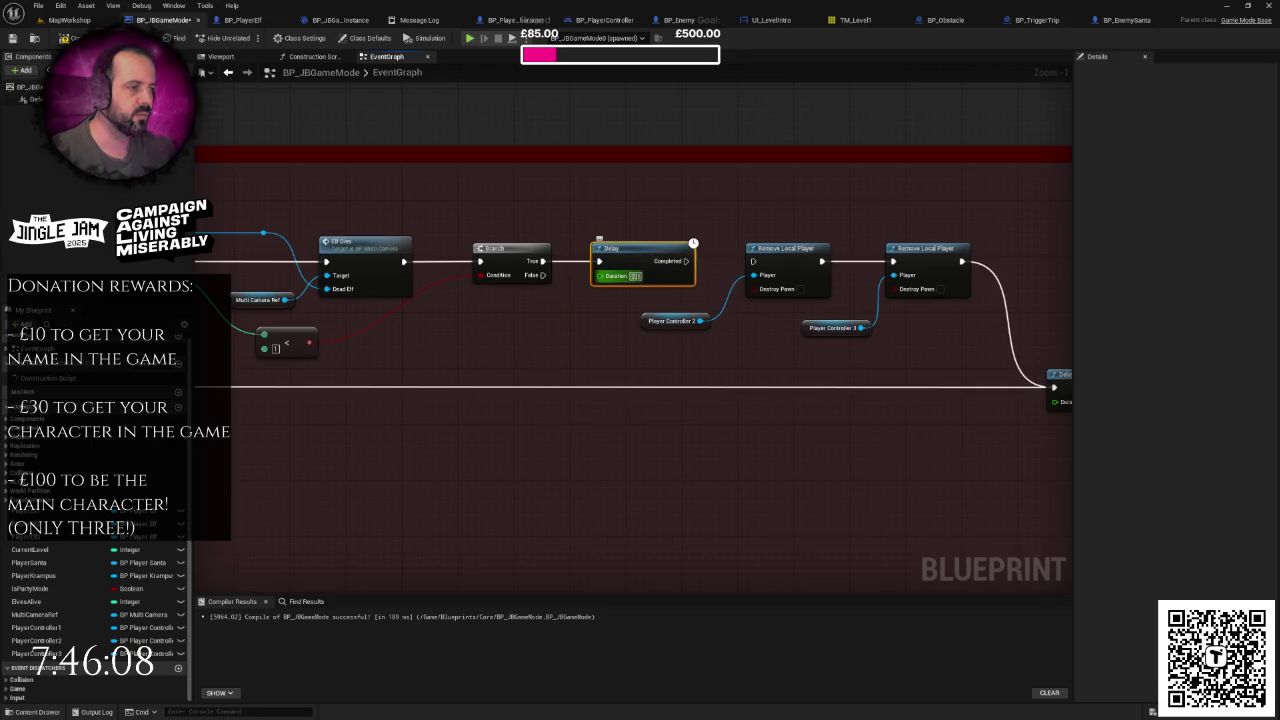
{"action": "type", "text": "2.15"}
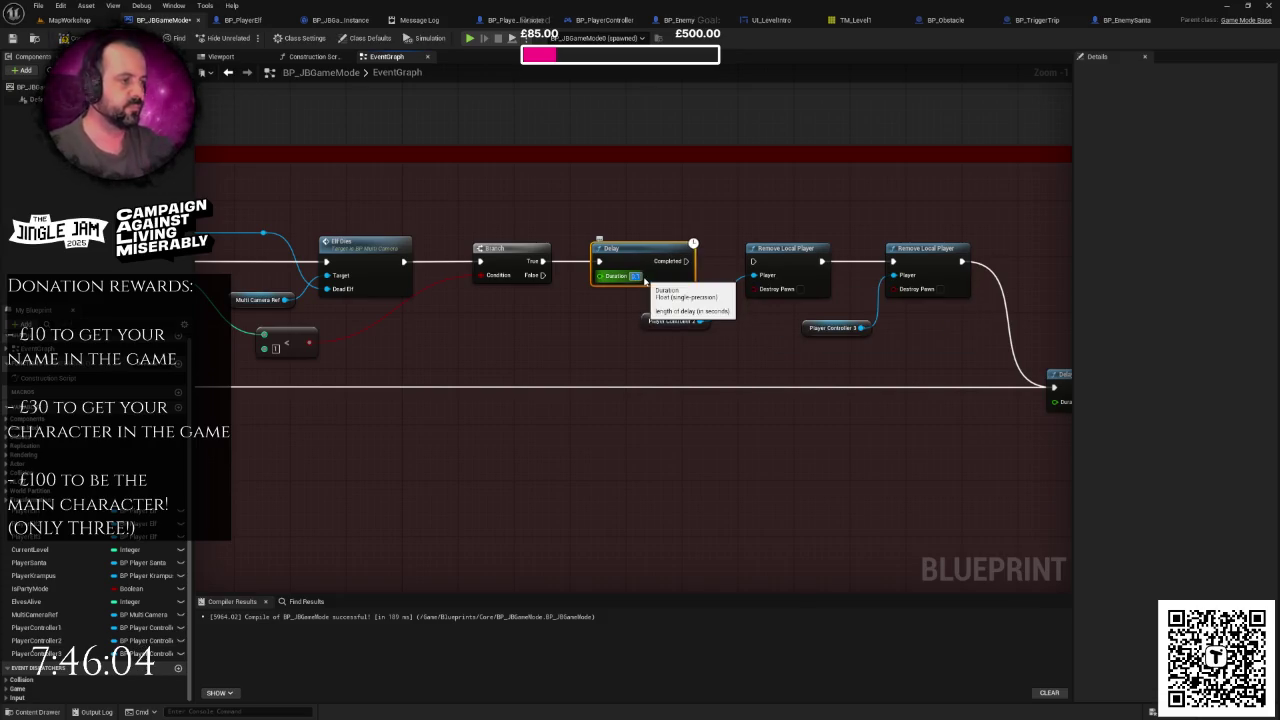
{"action": "type", "text": "0.1"}
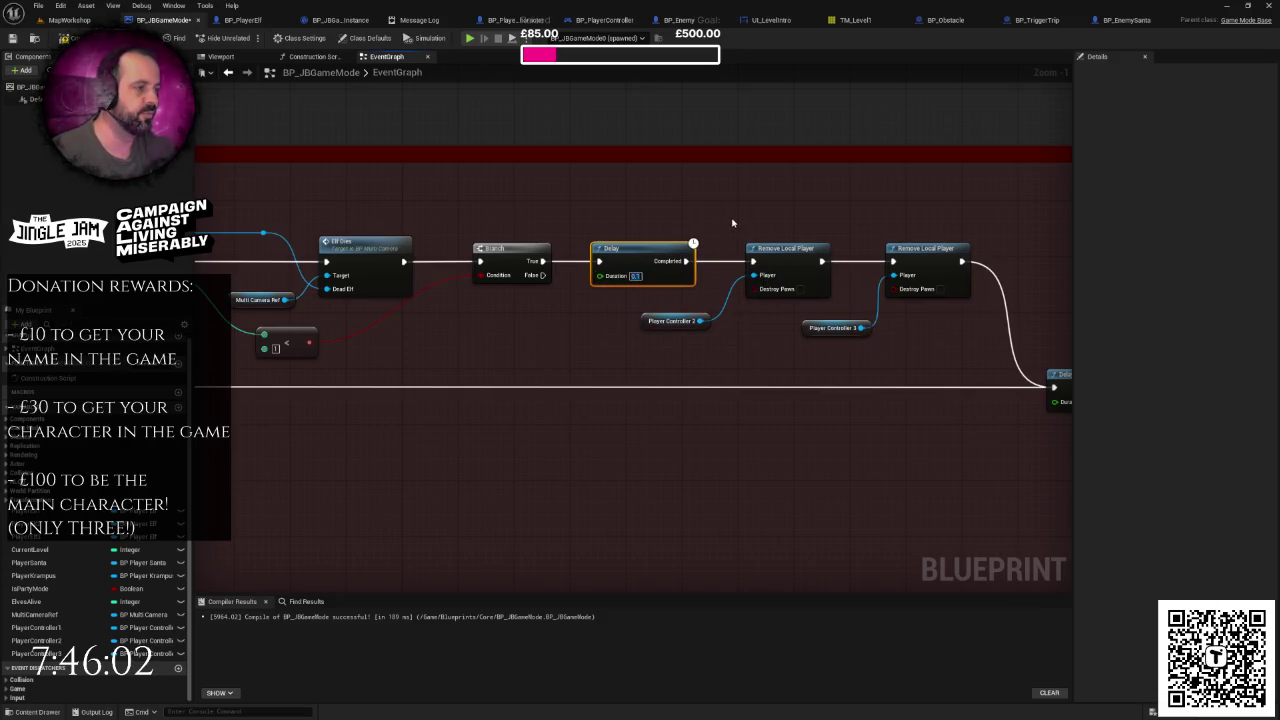
Step: Review the rewired graph, then start a play test from the MapWorkshop level
{"action": "left_click", "coordinate": [736, 222]}
{"action": "left_click_drag", "start_coordinate": [725, 220], "coordinate": [748, 220]}
{"action": "mouse_move", "coordinate": [571, 218]}
{"action": "left_mouse_down"}
{"action": "mouse_move", "coordinate": [875, 216]}
{"action": "mouse_move", "coordinate": [745, 281]}
{"action": "left_mouse_up"}
{"action": "left_click", "coordinate": [768, 243]}
{"action": "left_click", "coordinate": [752, 199]}
{"action": "left_click_drag", "start_coordinate": [752, 199], "coordinate": [702, 191]}
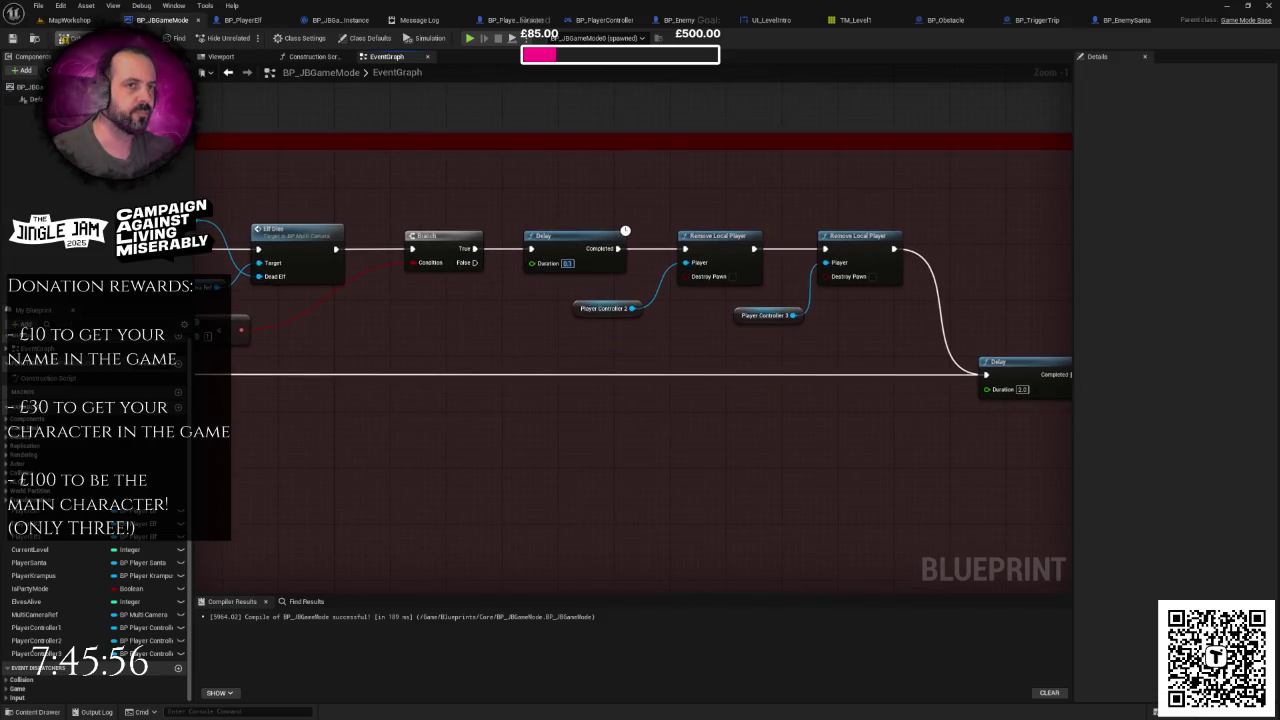
{"action": "left_click_drag", "start_coordinate": [310, 178], "coordinate": [388, 198]}
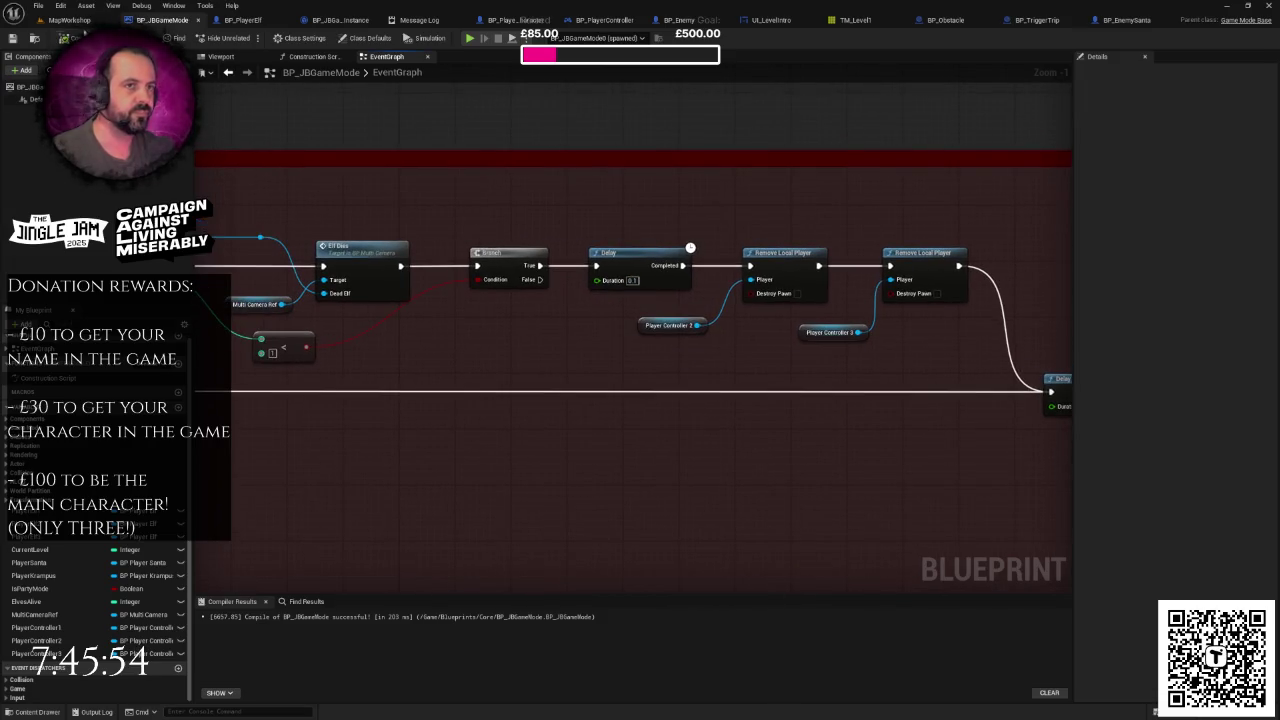
{"action": "left_click", "coordinate": [76, 21]}
{"action": "left_click", "coordinate": [246, 38]}
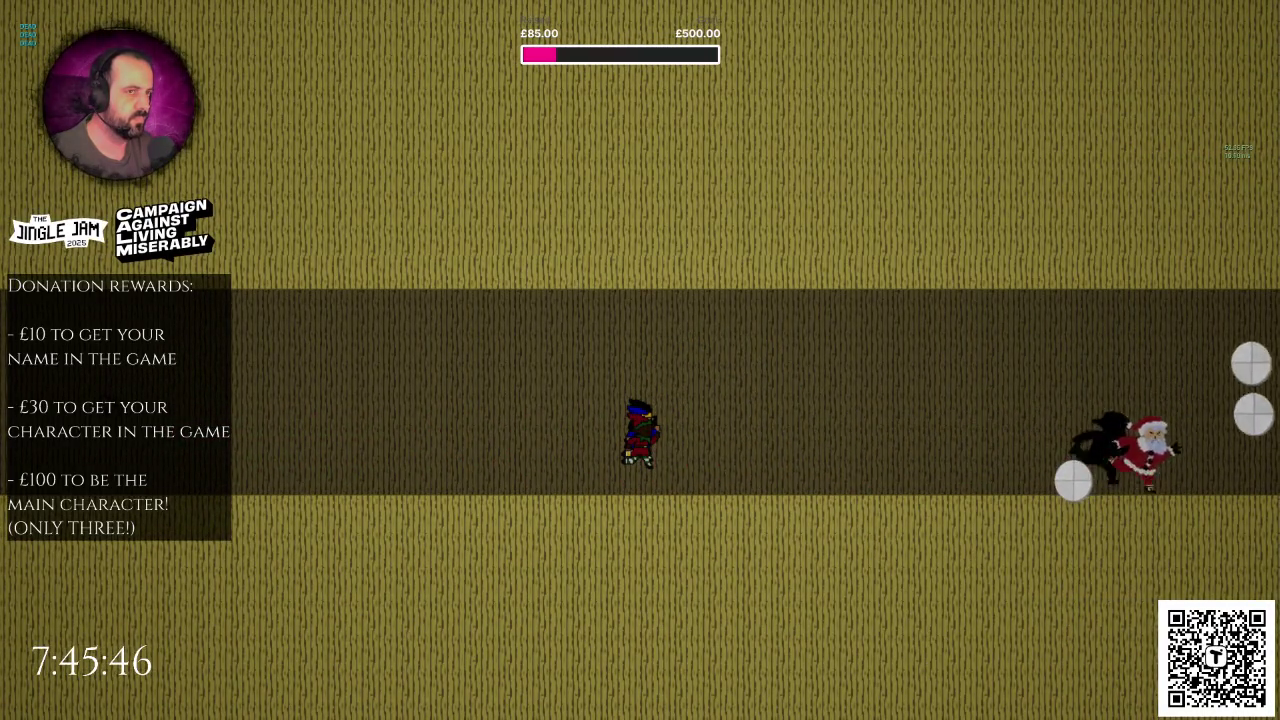
Step: Stop the play test, relaunch it with a second player joined, then stop and leave fullscreen
{"action": "key", "text": "Escape"}
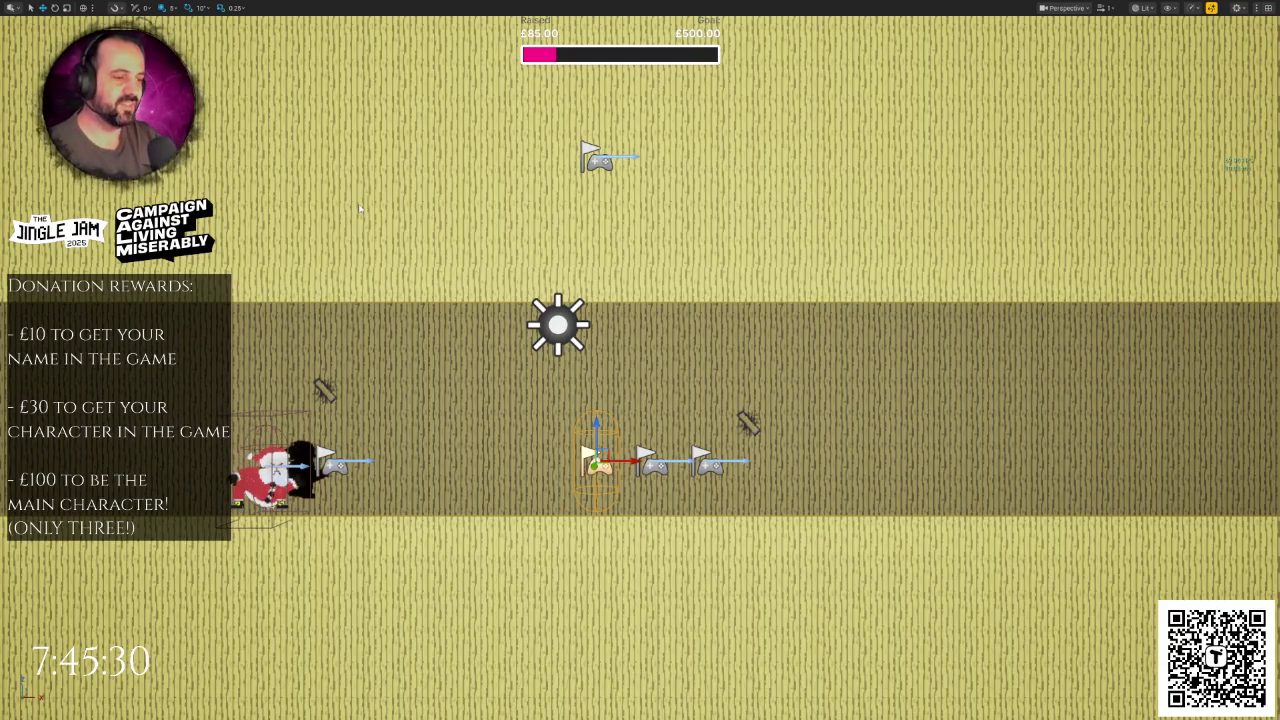
{"action": "key", "text": "alt+p"}
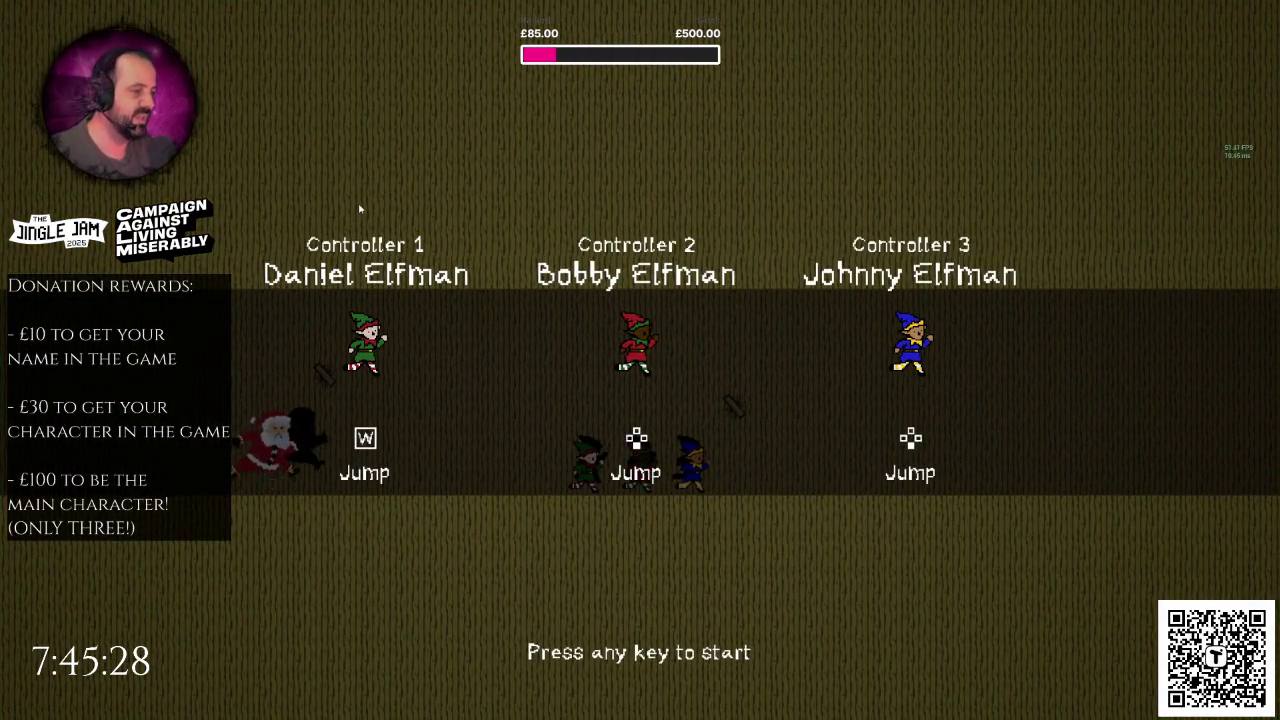
{"action": "key", "text": "space"}
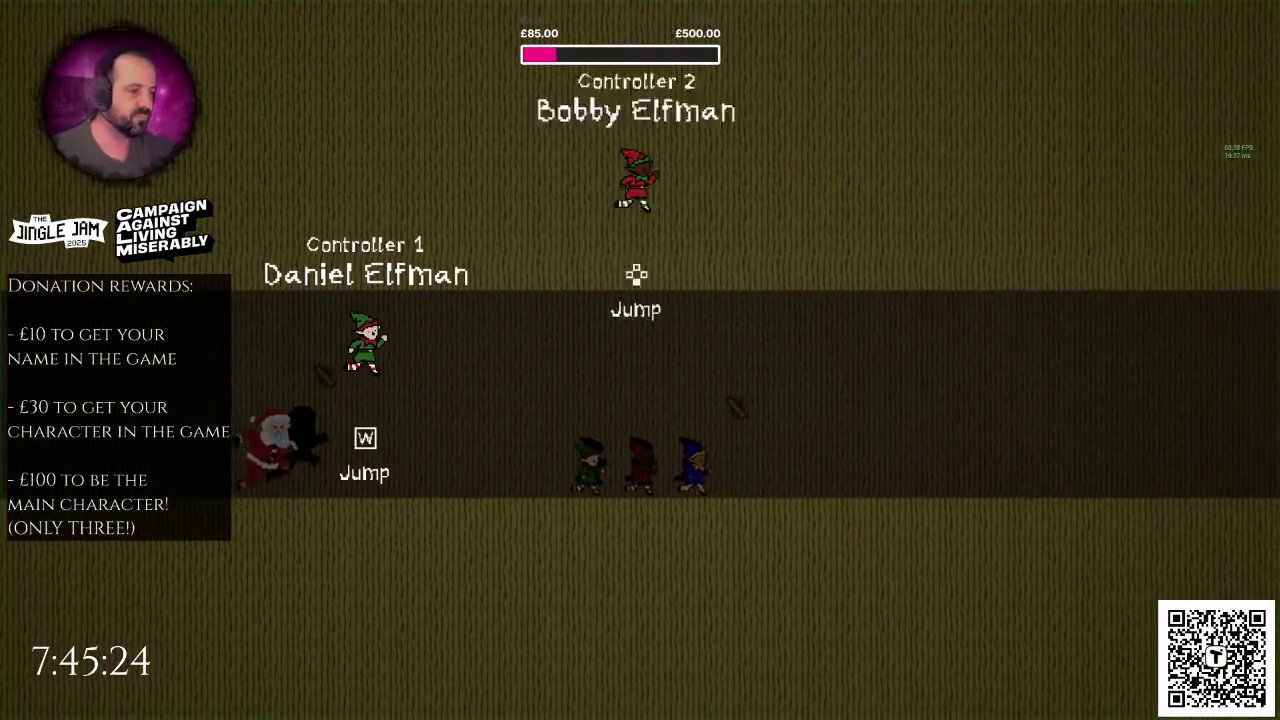
{"action": "key", "text": "space"}
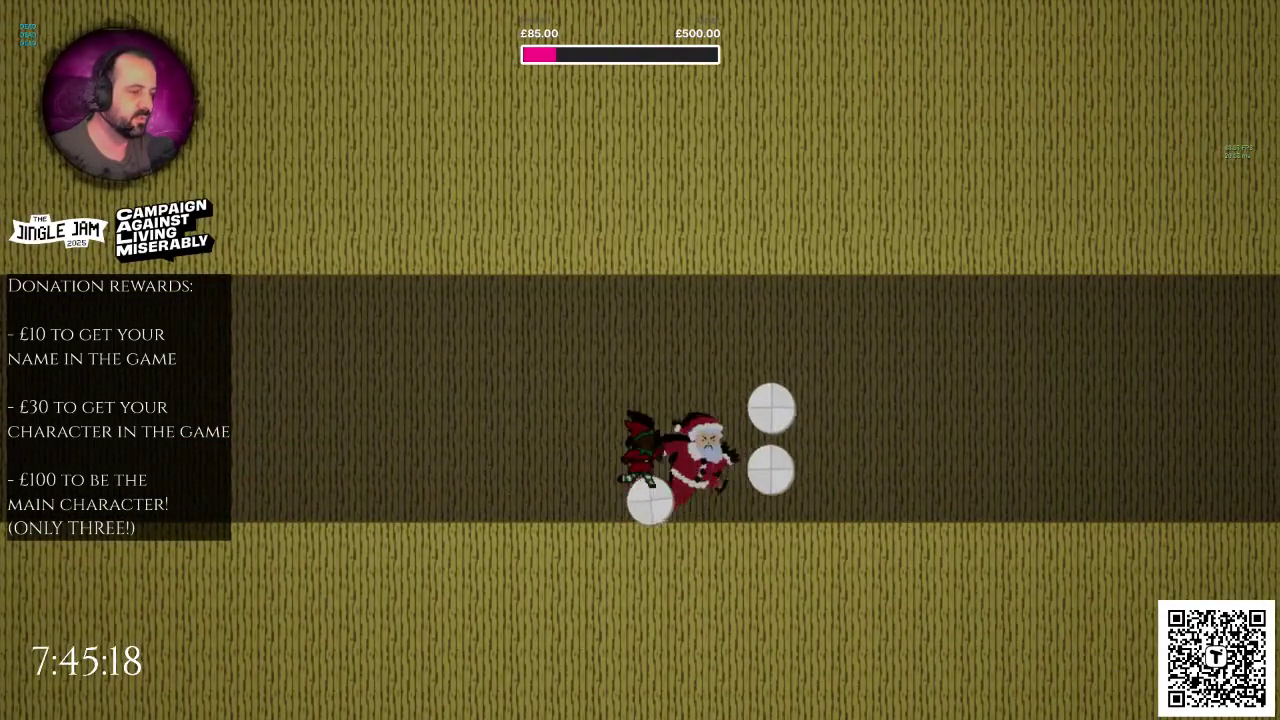
{"action": "key", "text": "Escape"}
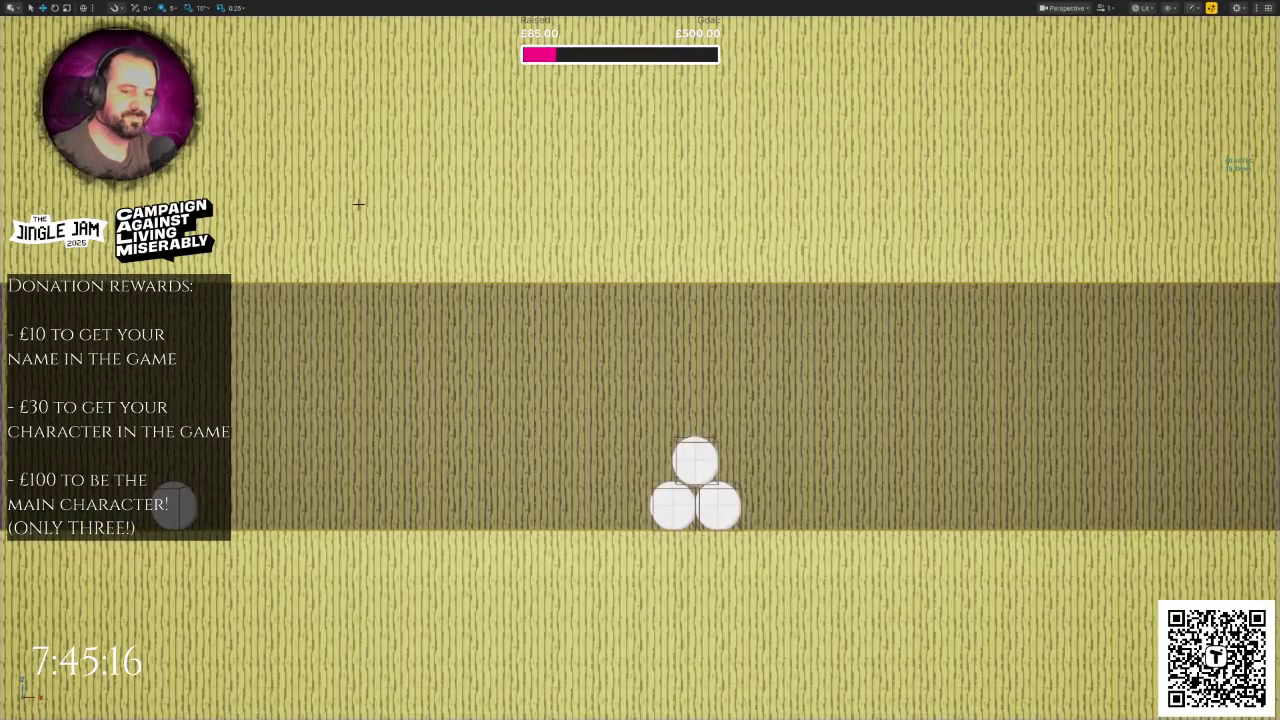
{"action": "key", "text": "F11"}
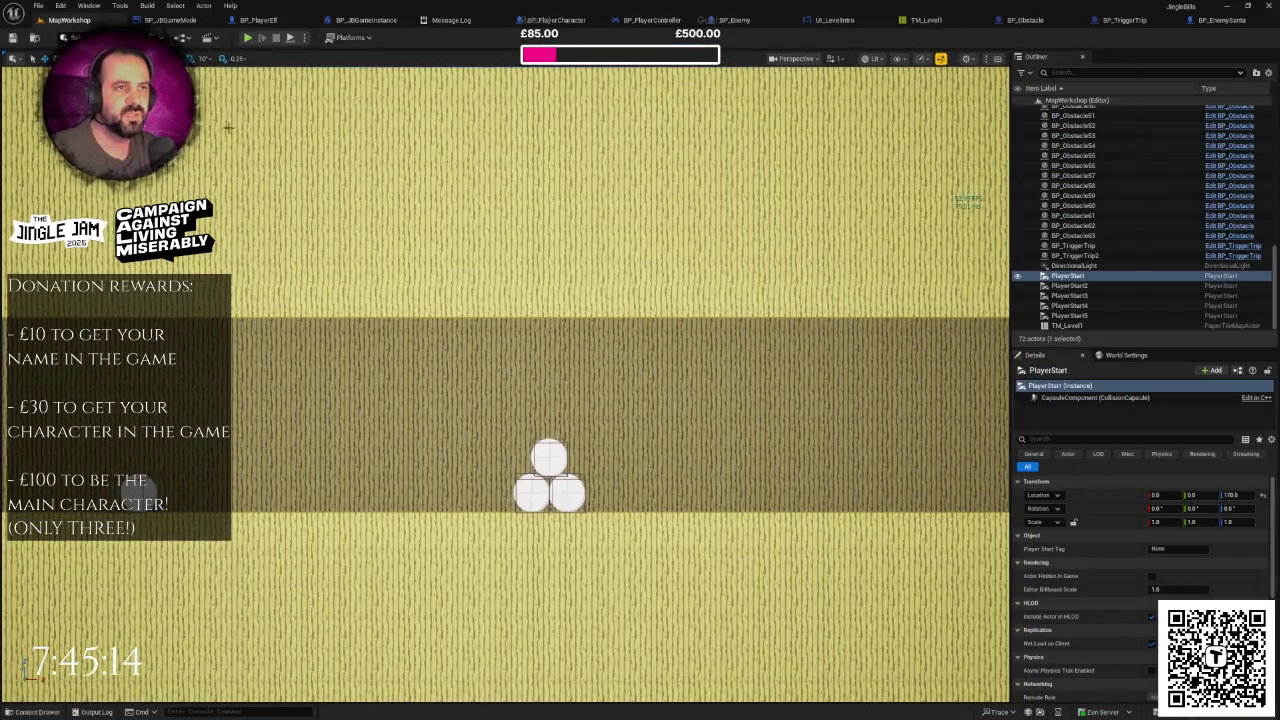
Step: Check the PlayerElf and game instance blueprints, then pan BP_JBGameMode to the player removal nodes
{"action": "left_click", "coordinate": [262, 20]}
{"action": "left_click", "coordinate": [345, 21]}
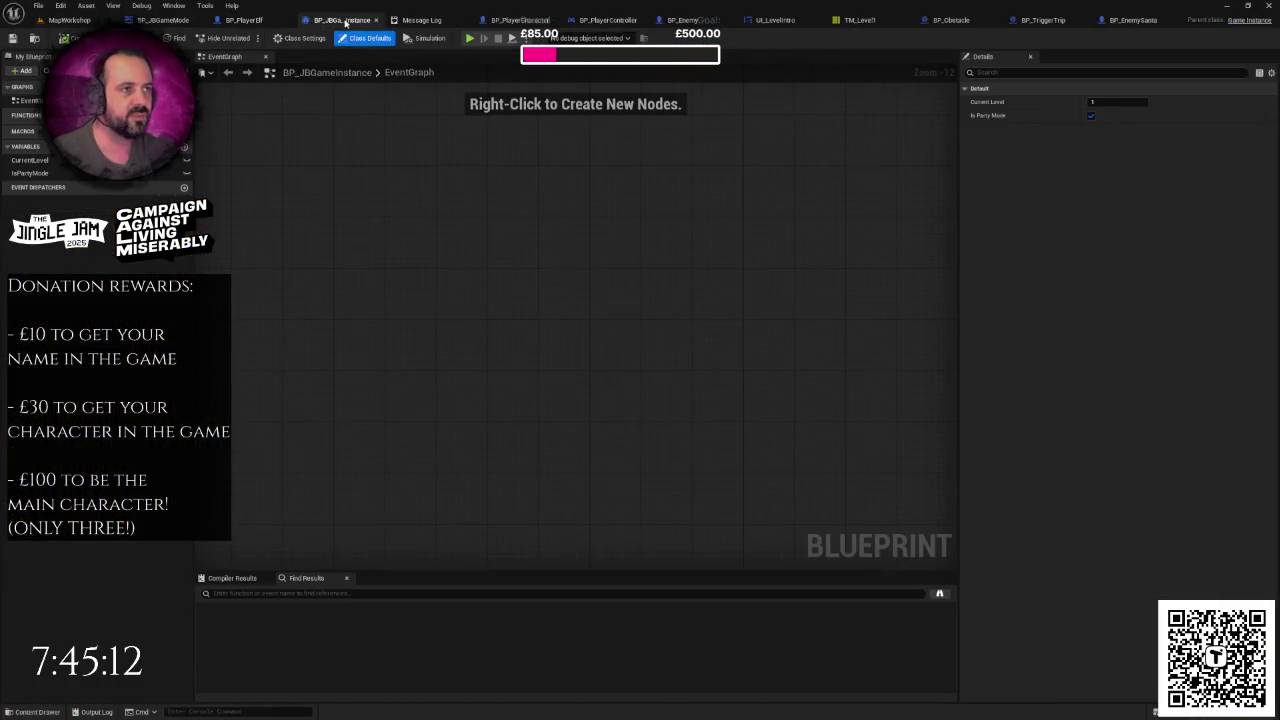
{"action": "left_click", "coordinate": [174, 21]}
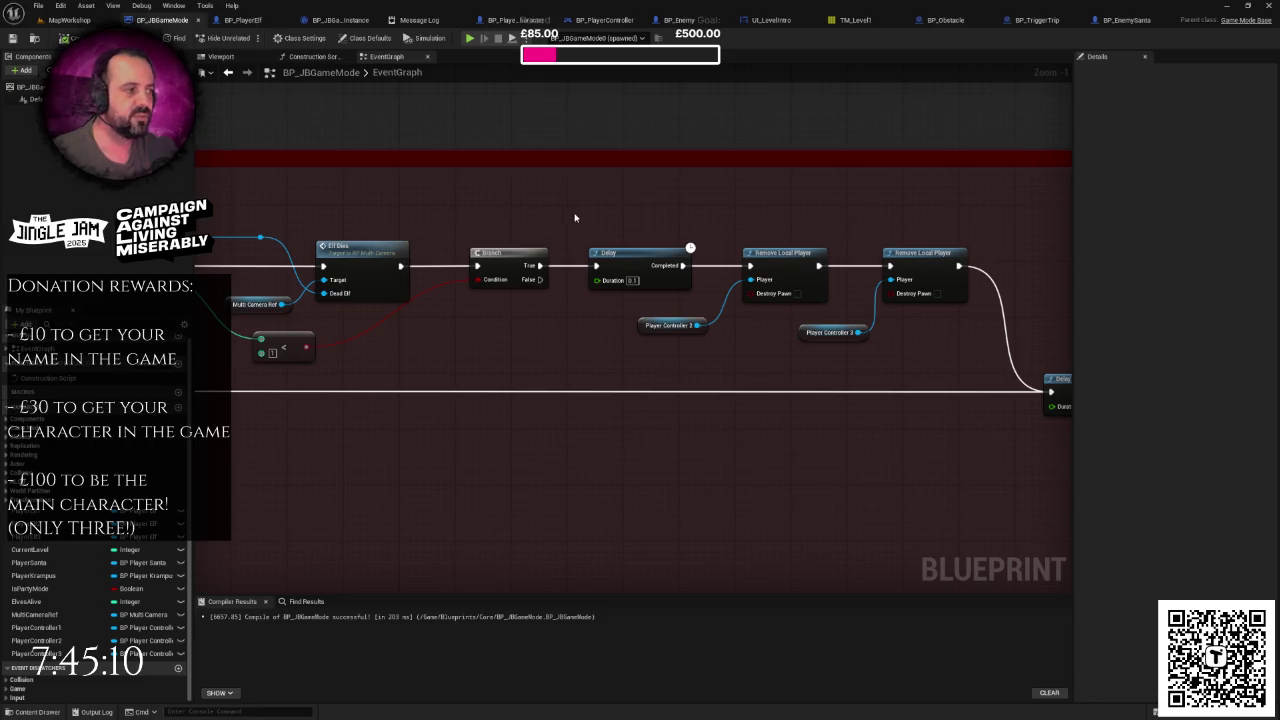
{"action": "scroll", "coordinate": [577, 217], "scroll_direction": "right", "scroll_amount": 5}
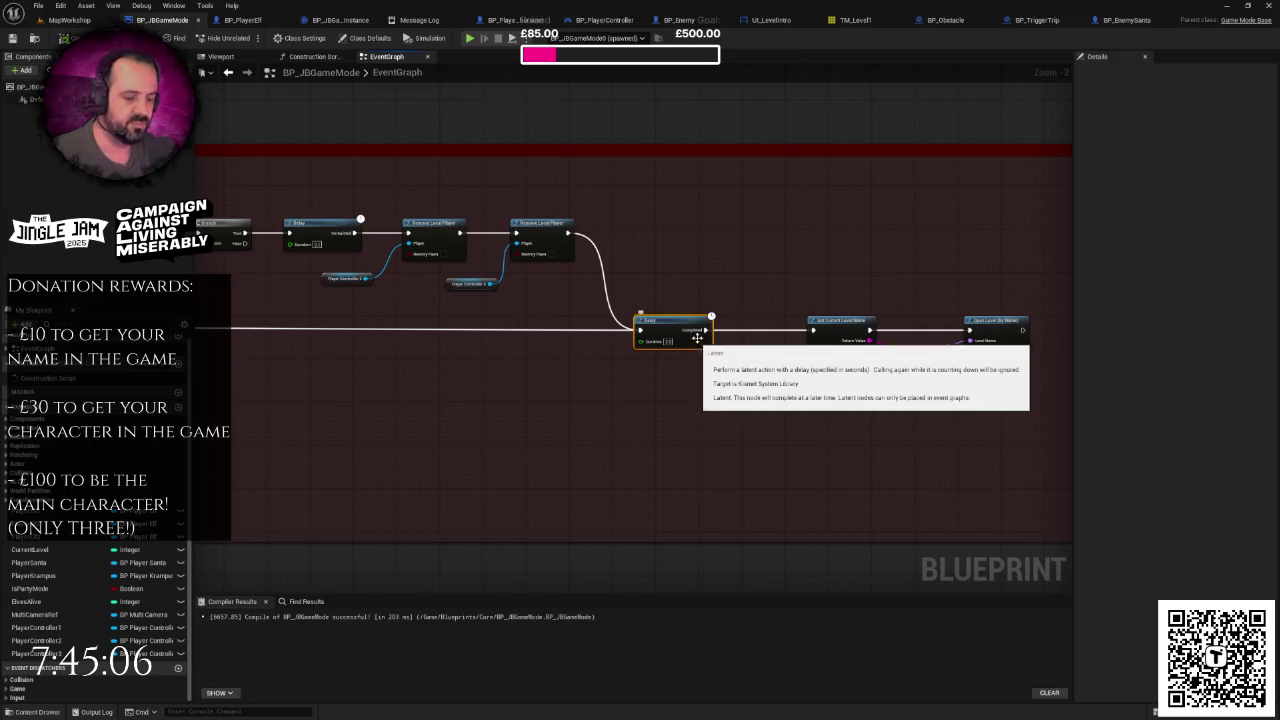
{"action": "scroll", "coordinate": [598, 339], "scroll_direction": "left", "scroll_amount": 3}
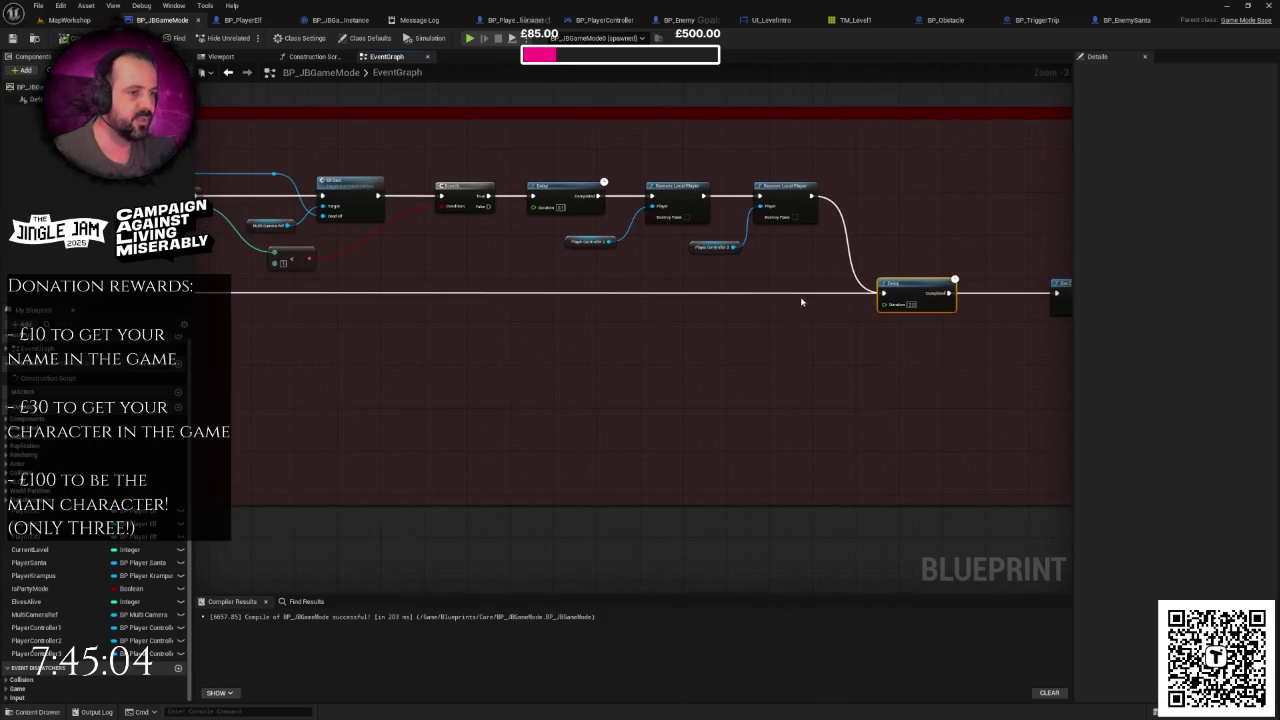
{"action": "mouse_move", "coordinate": [727, 233]}
{"action": "left_mouse_down"}
{"action": "mouse_move", "coordinate": [638, 268]}
{"action": "mouse_move", "coordinate": [655, 253]}
{"action": "left_mouse_up"}
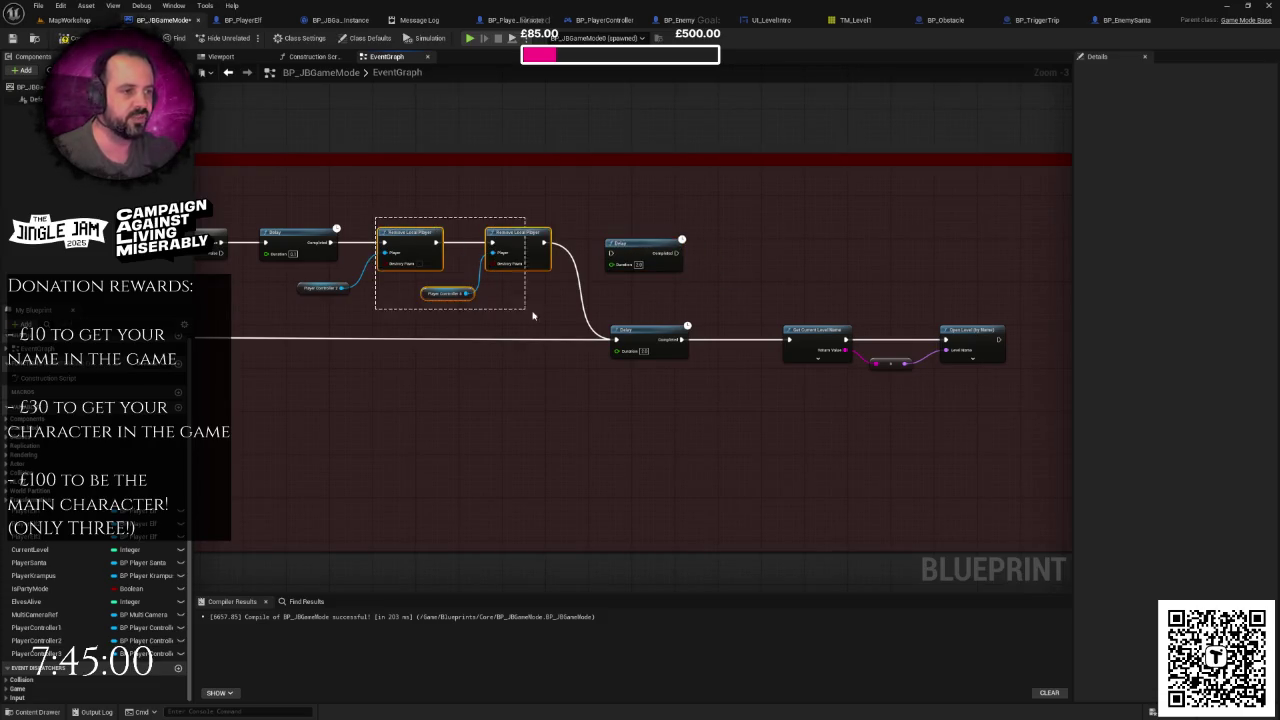
{"action": "left_click", "coordinate": [522, 279]}
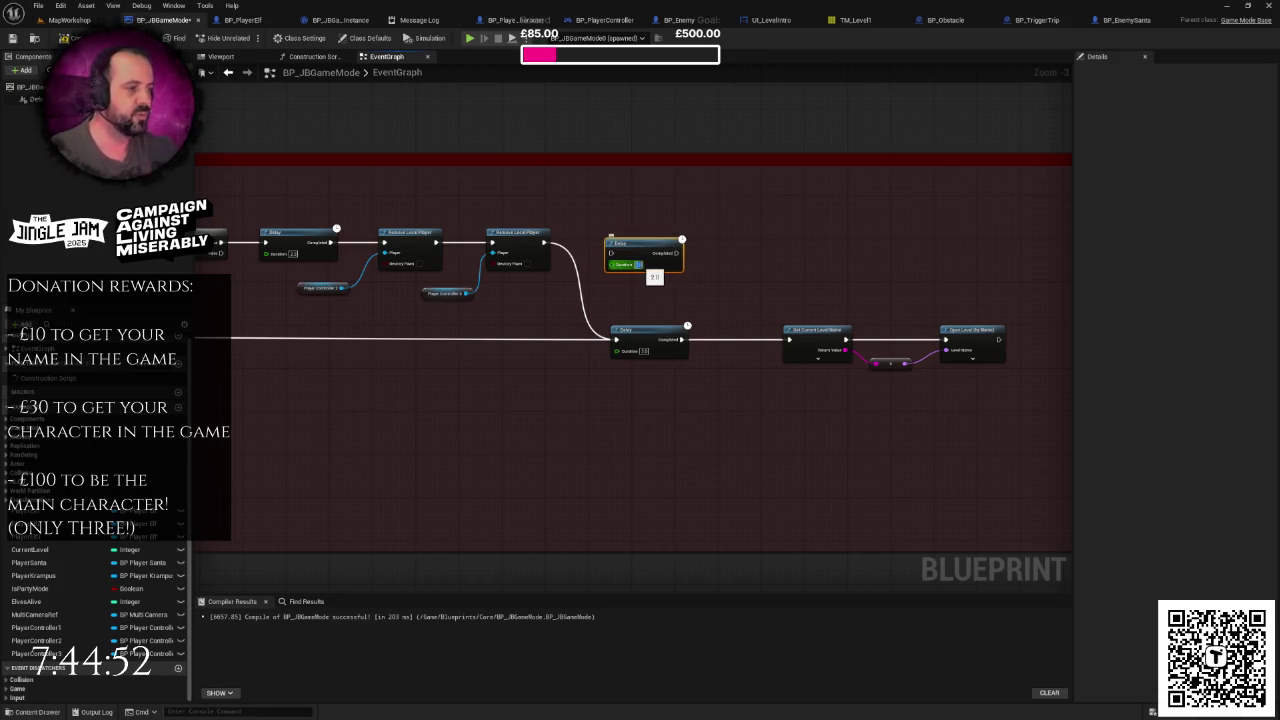
Step: Wire the second Remove Local Player into the new Delay, and the Delay into Get Current Level Name
{"action": "scroll", "coordinate": [597, 235], "scroll_direction": "up", "scroll_amount": 1}
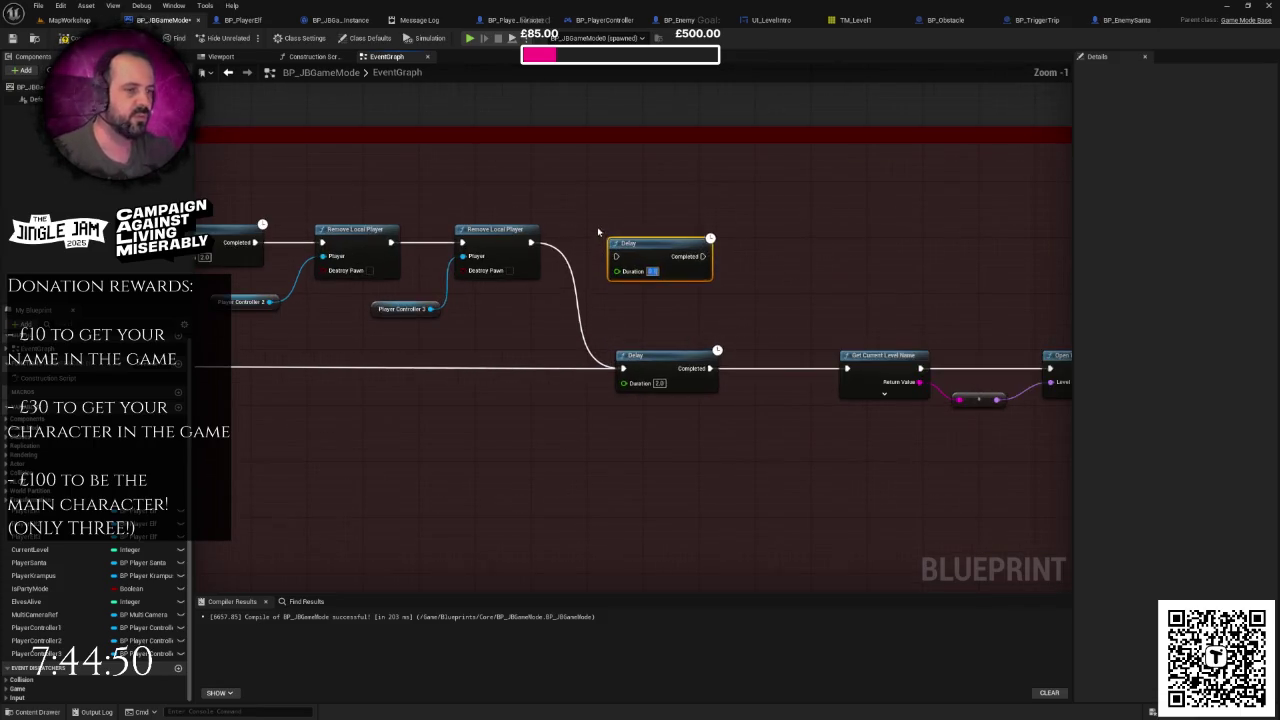
{"action": "mouse_move", "coordinate": [529, 242]}
{"action": "left_mouse_down"}
{"action": "mouse_move", "coordinate": [616, 256]}
{"action": "mouse_move", "coordinate": [660, 232]}
{"action": "mouse_move", "coordinate": [755, 275]}
{"action": "left_mouse_up"}
{"action": "left_click_drag", "start_coordinate": [849, 370], "coordinate": [849, 370]}
{"action": "scroll", "coordinate": [736, 318], "scroll_direction": "down", "scroll_amount": 2}
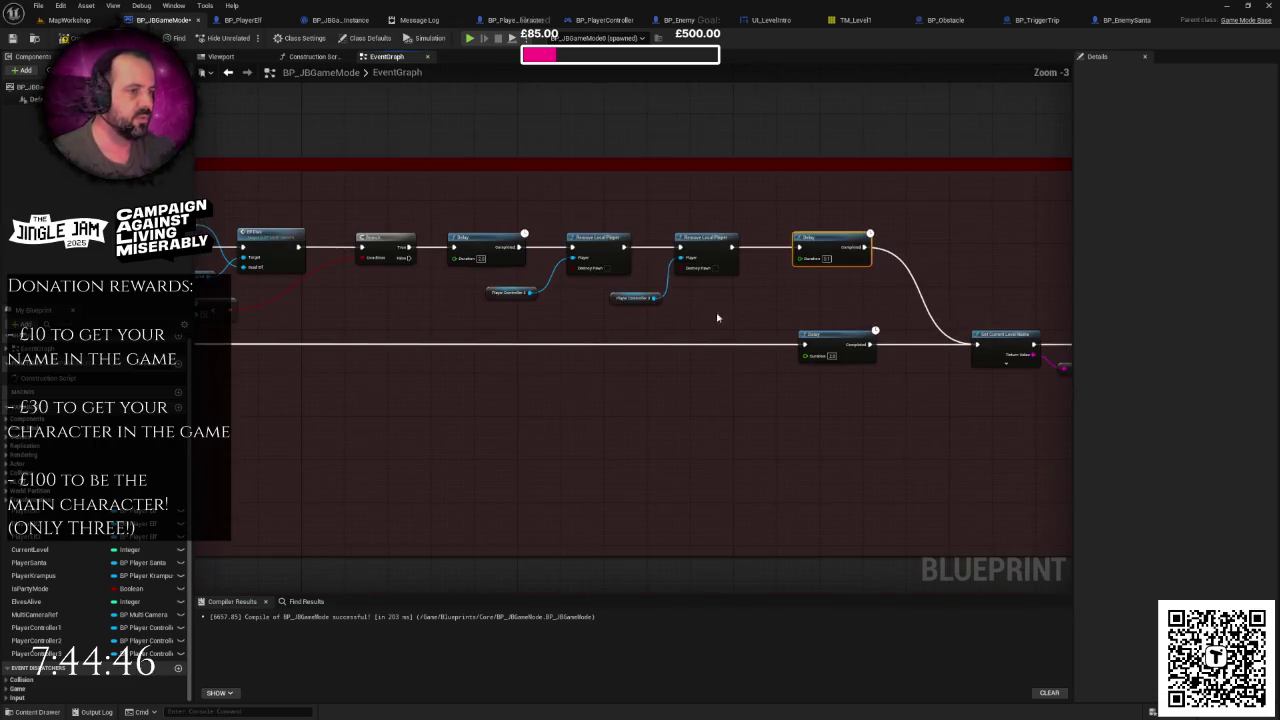
{"action": "left_click_drag", "start_coordinate": [474, 275], "coordinate": [718, 329]}
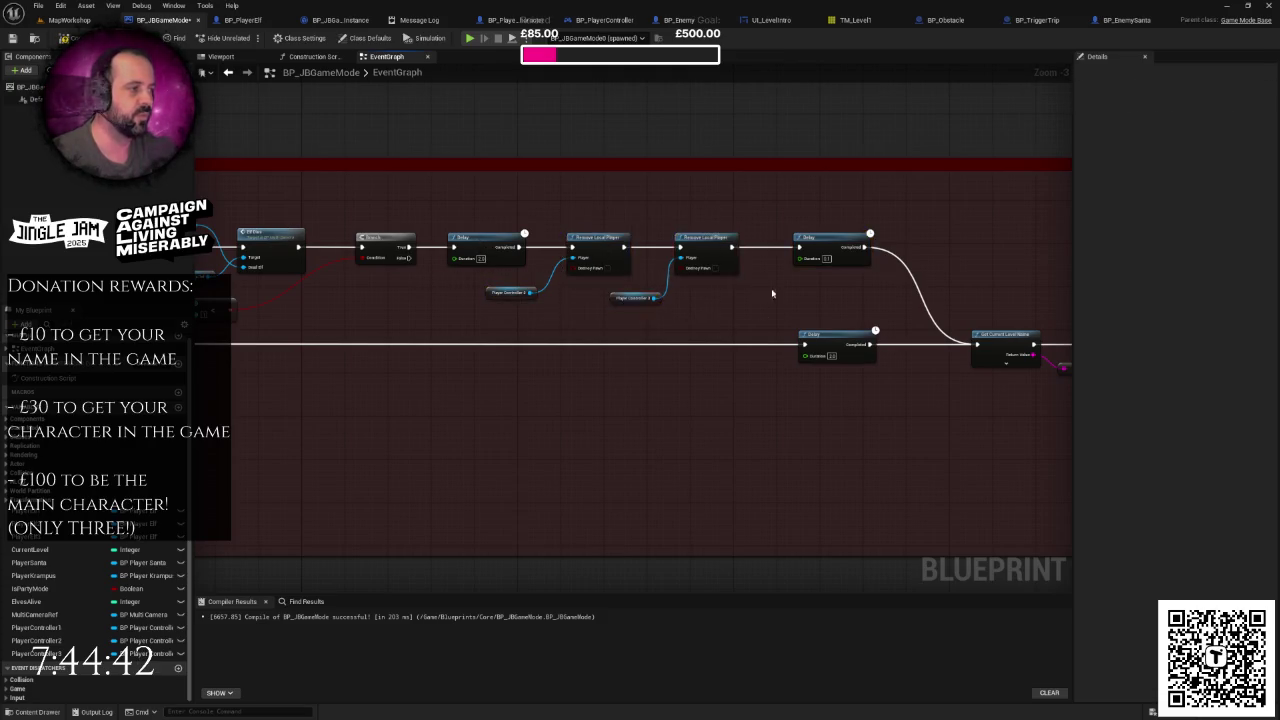
{"action": "scroll", "coordinate": [605, 249], "scroll_direction": "up", "scroll_amount": 2}
{"action": "left_click", "coordinate": [605, 249]}
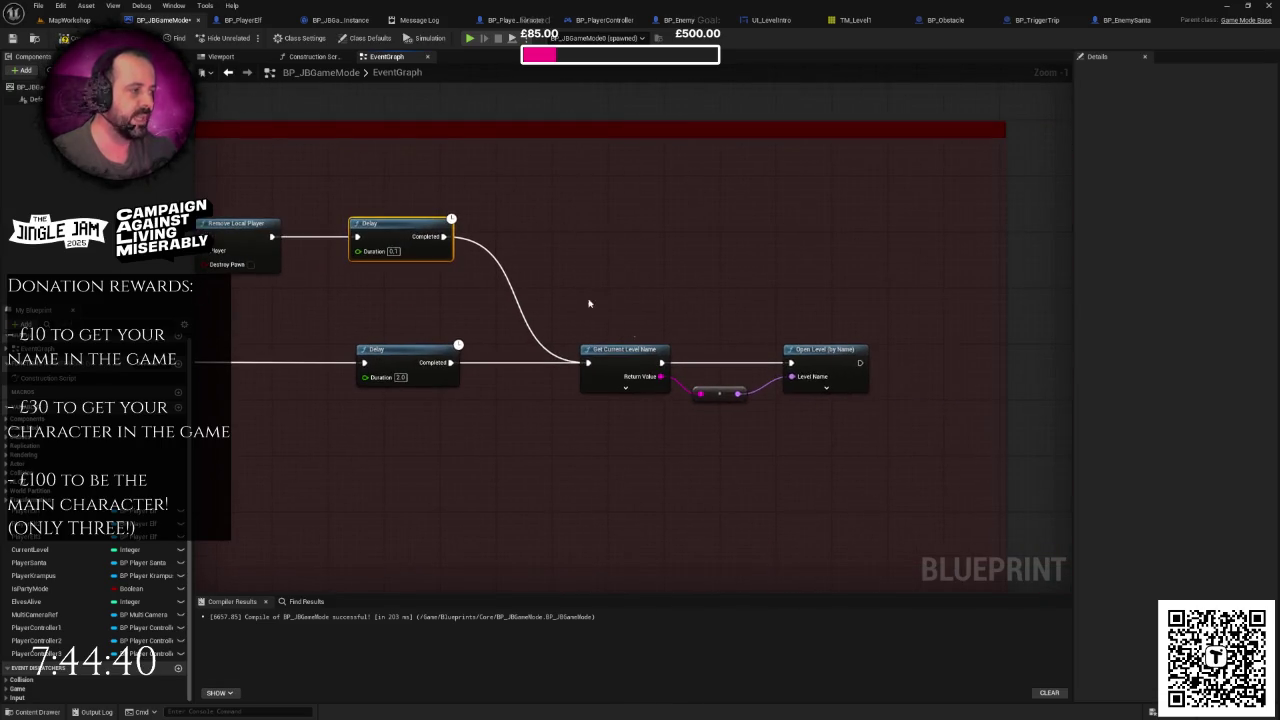
{"action": "left_click", "coordinate": [627, 289]}
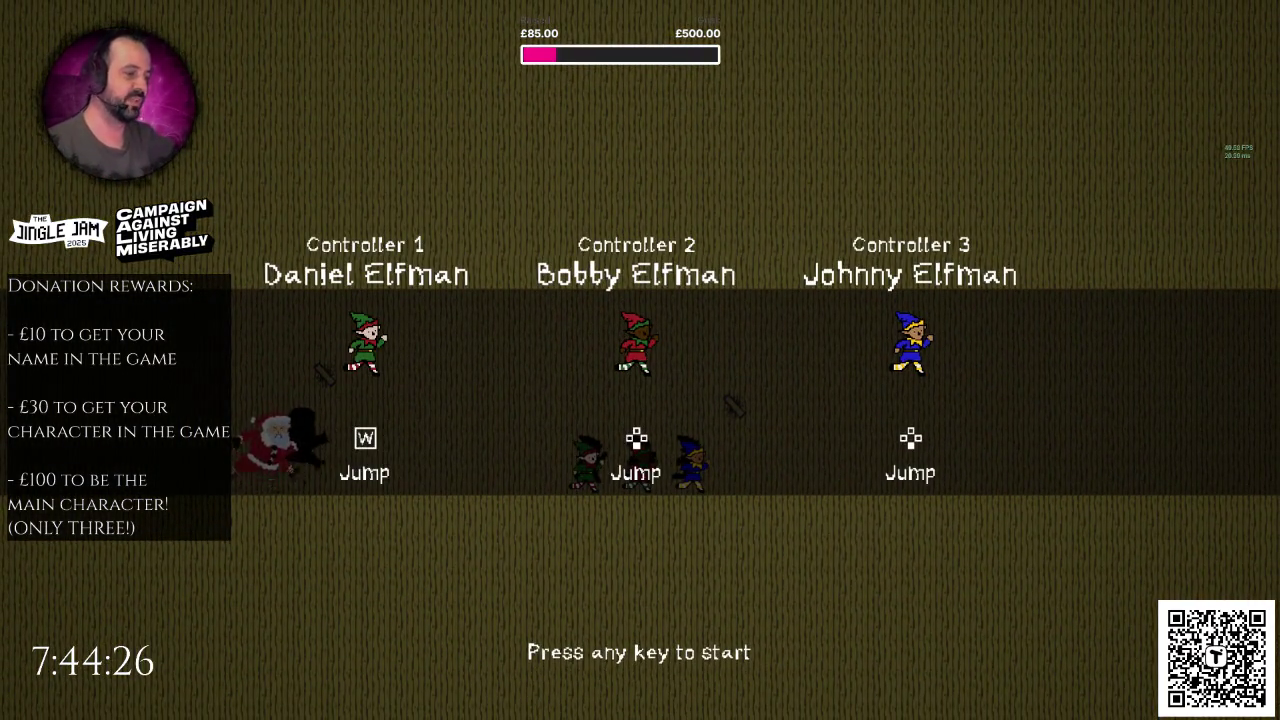
Step: Play a round from the start screen, then stop and return to the editor viewport
{"action": "key", "text": "space"}
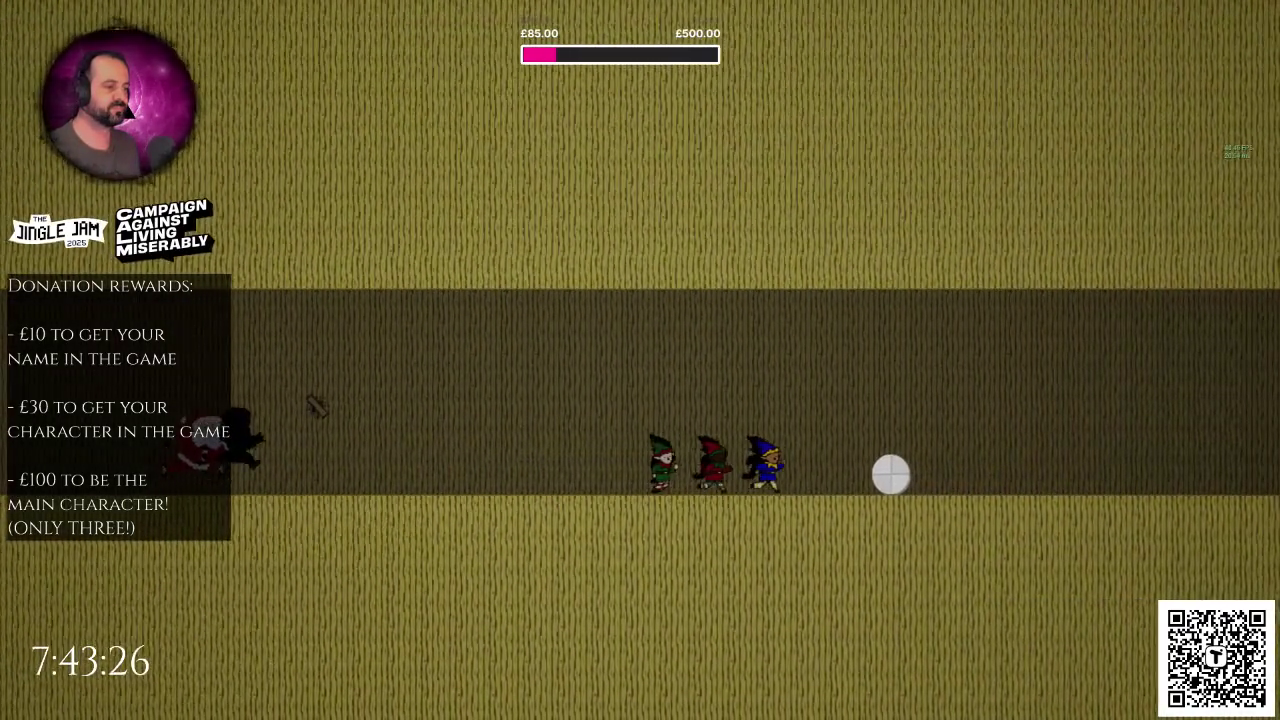
{"action": "key", "text": "Escape"}
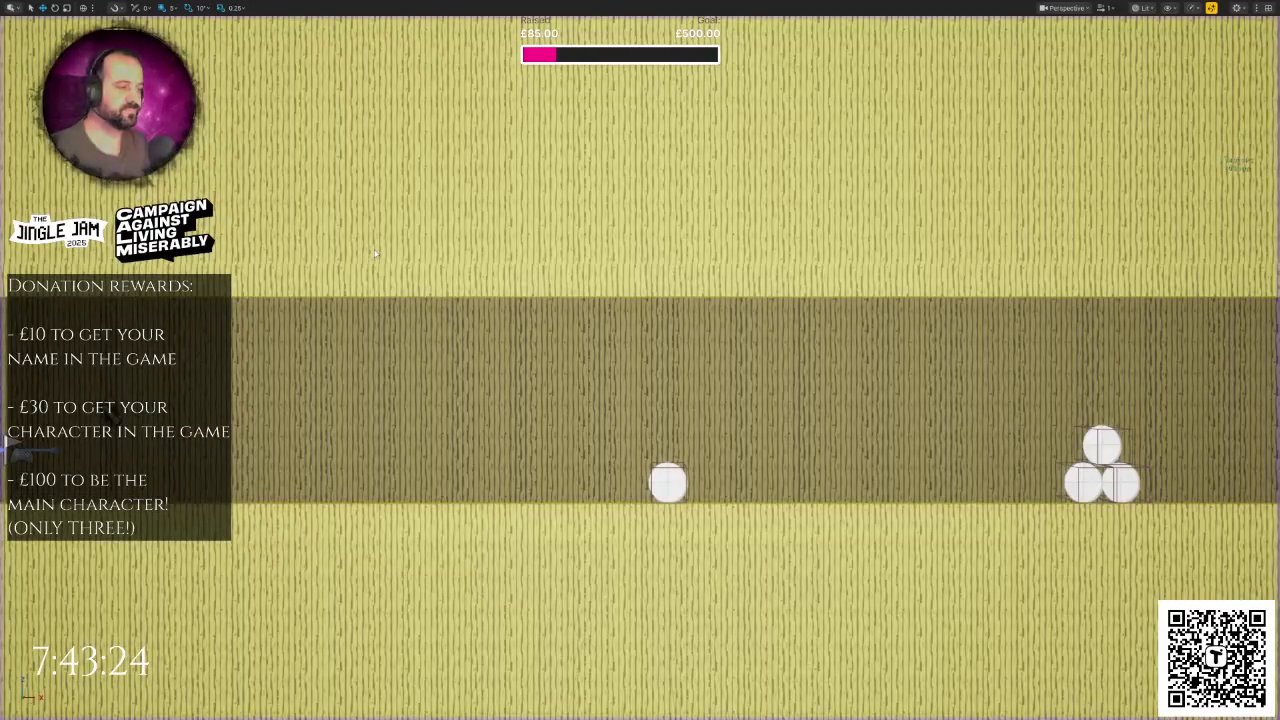
Step: Relaunch the play-test and jump with the elf until the round ends and the level reloads
{"action": "key", "text": "alt+p"}
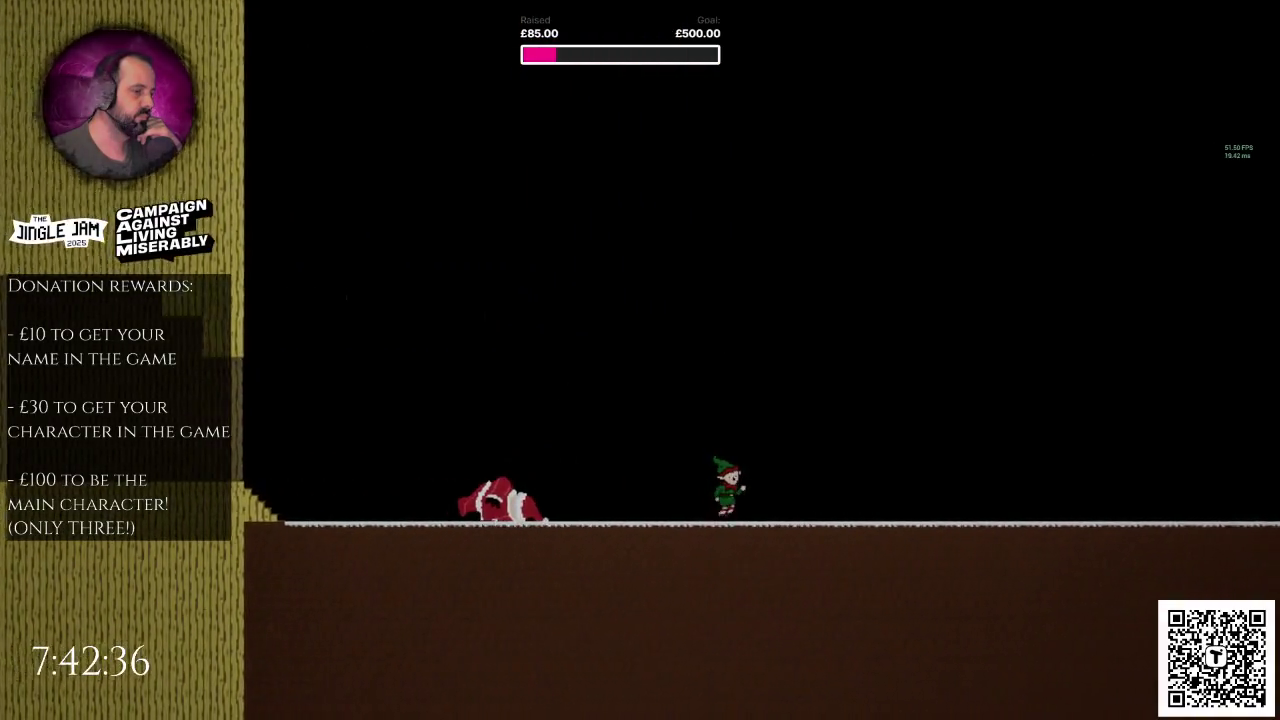
{"action": "key", "text": "space"}
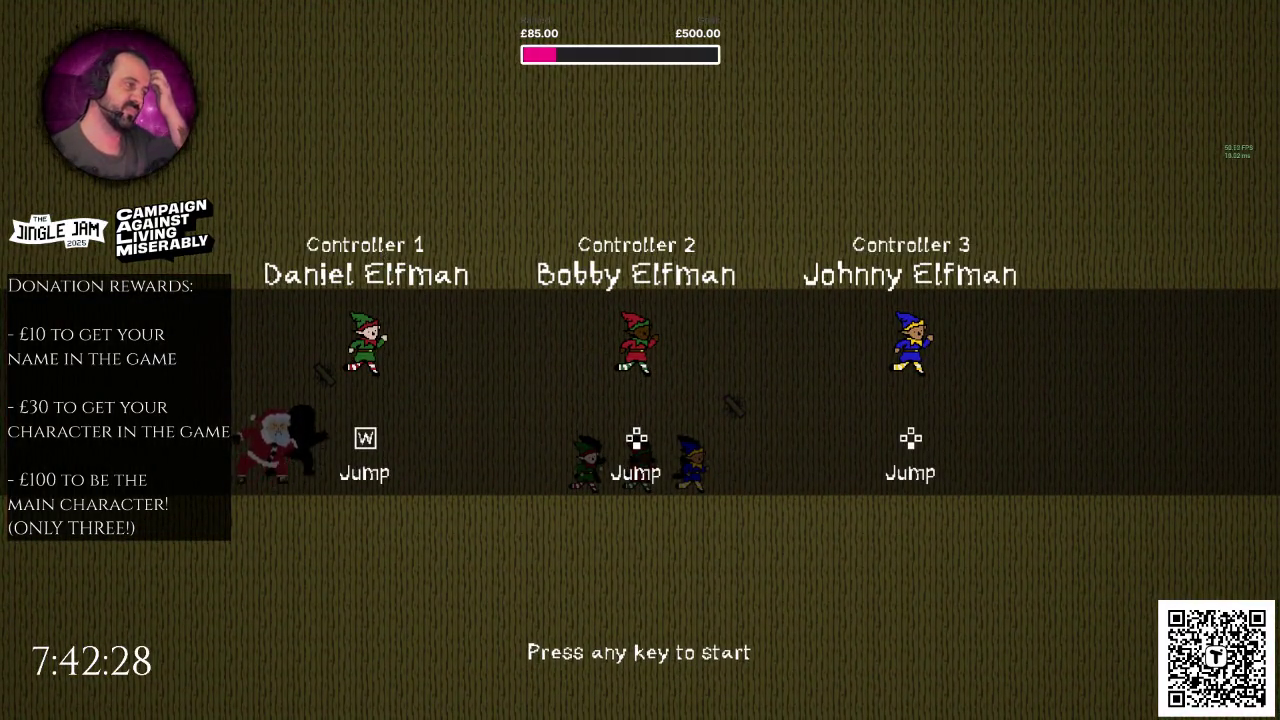
Step: Start the round and repeatedly jump the green elf over the stacked snowballs
{"action": "key", "text": "space"}
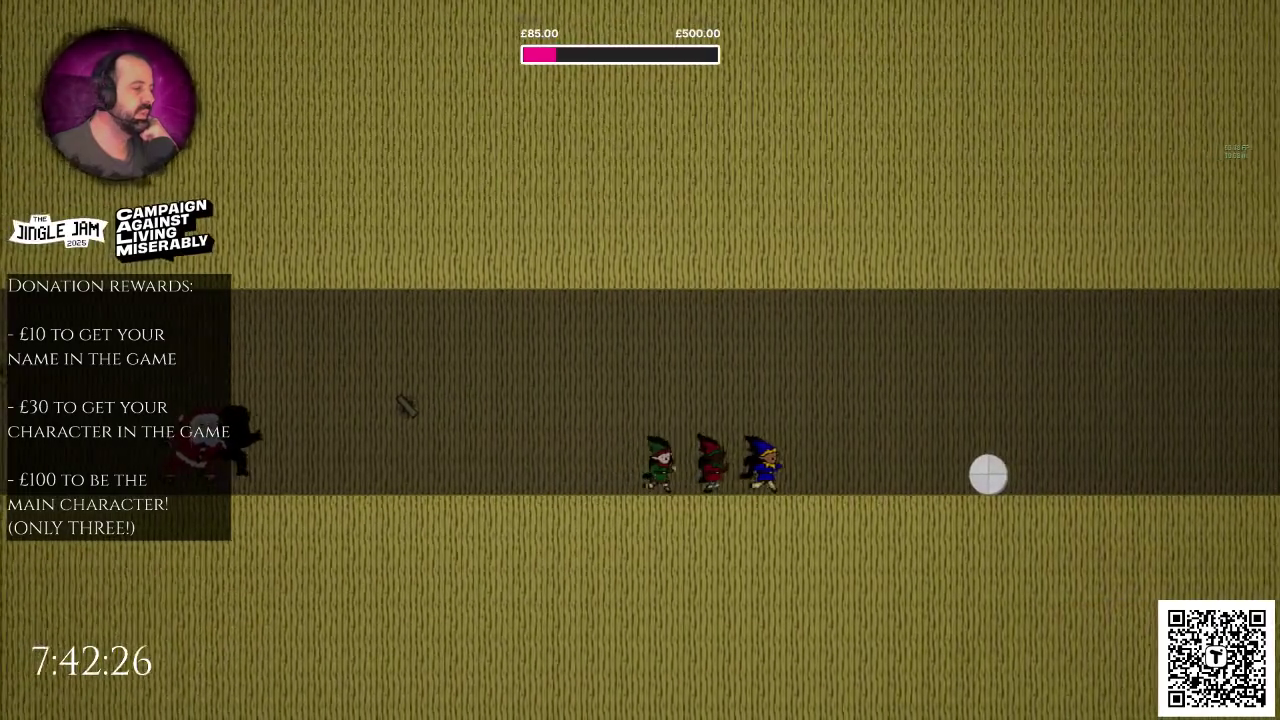
{"action": "key", "text": "space"}
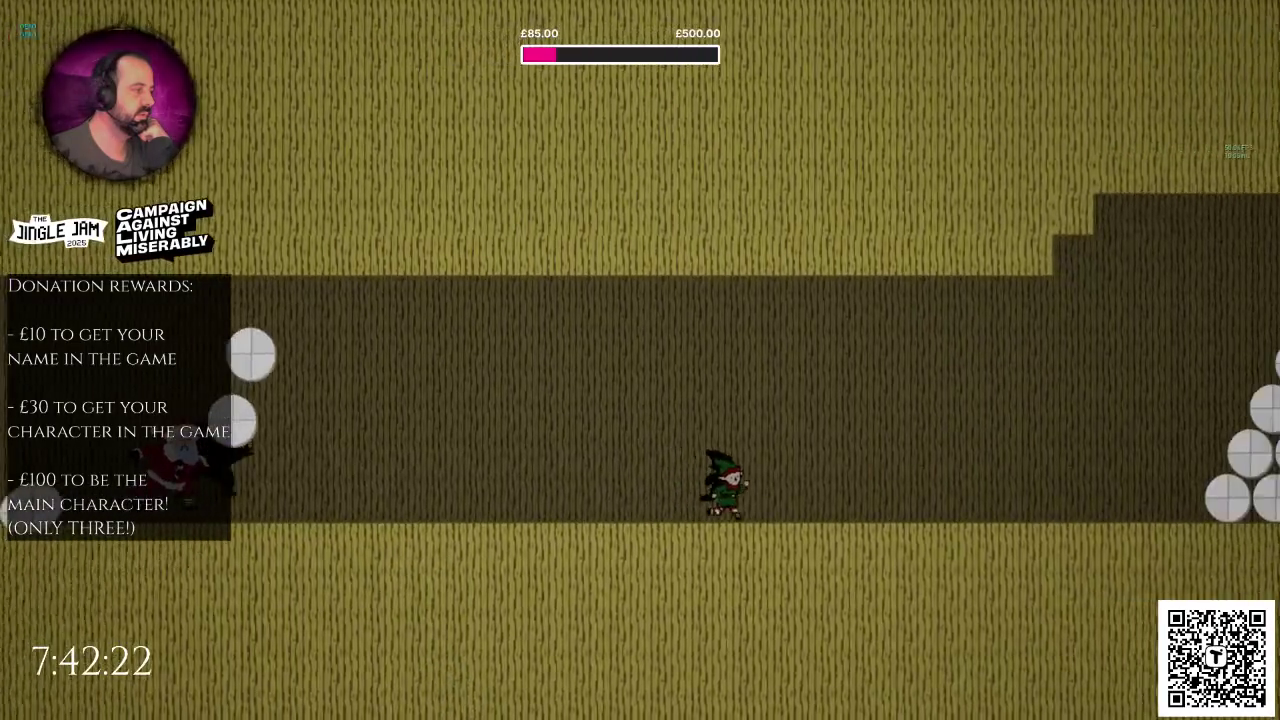
{"action": "key", "text": "space"}
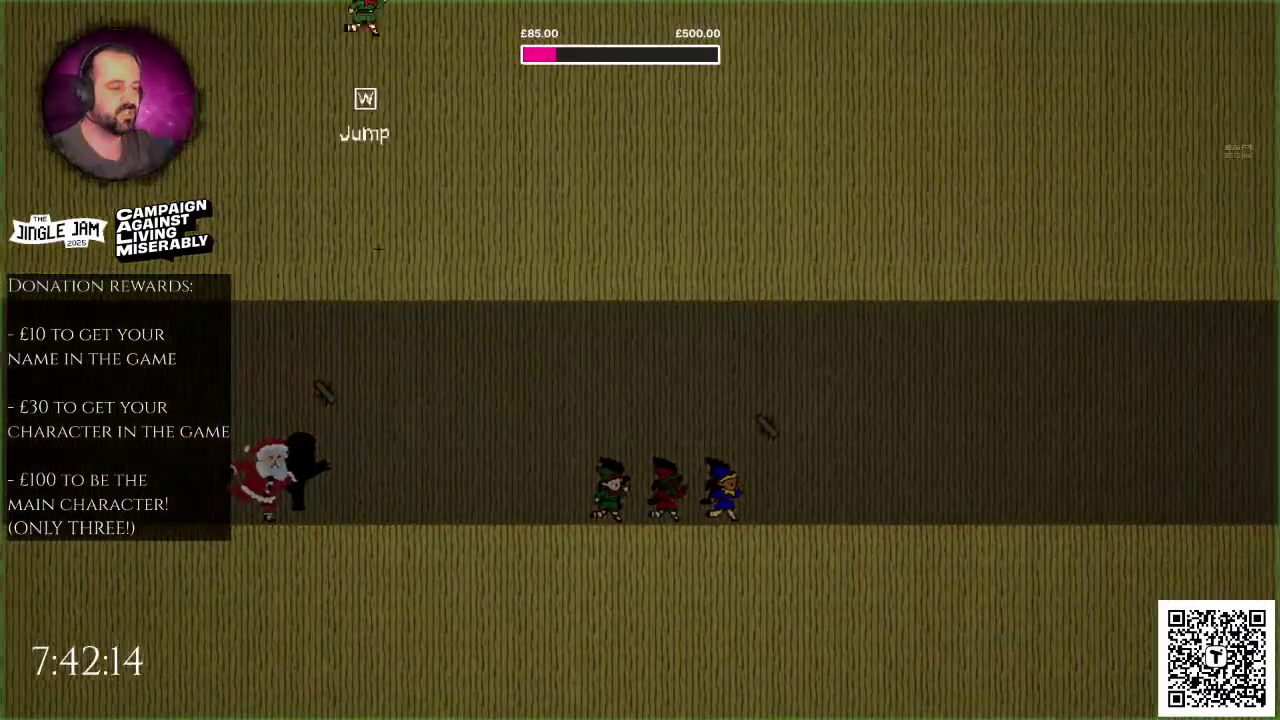
{"action": "key", "text": "w"}
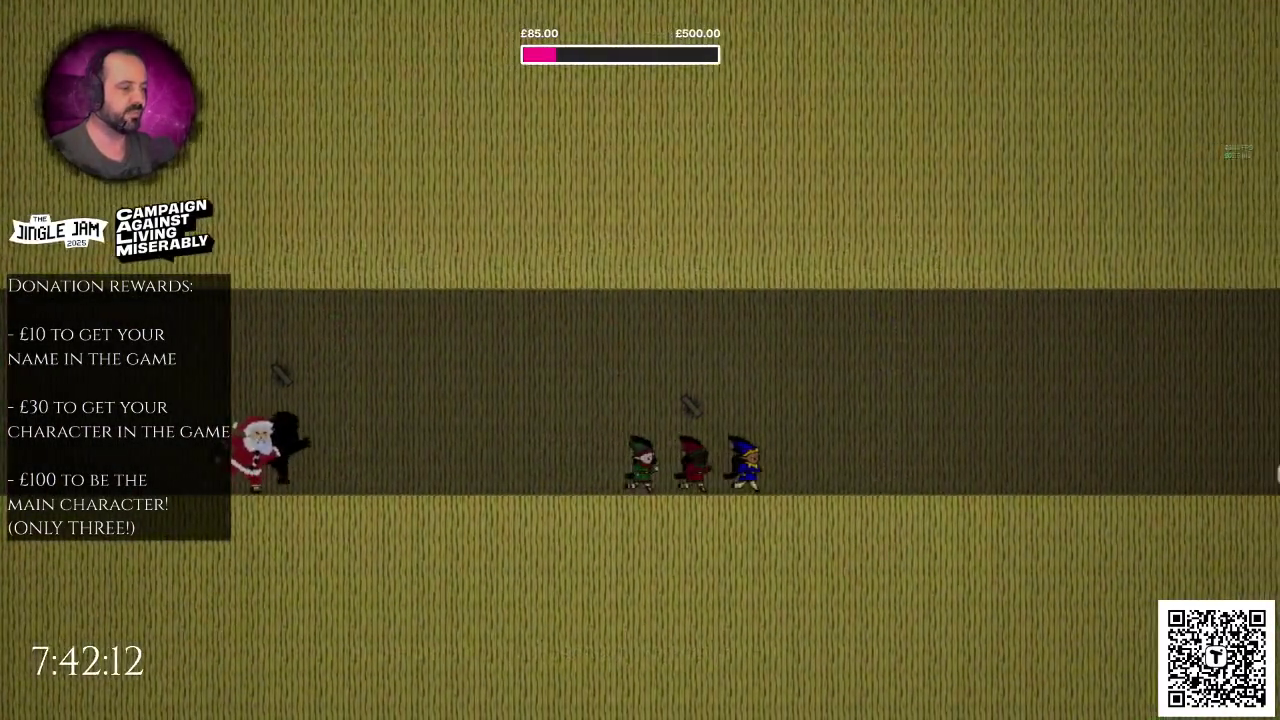
{"action": "key", "text": "w"}
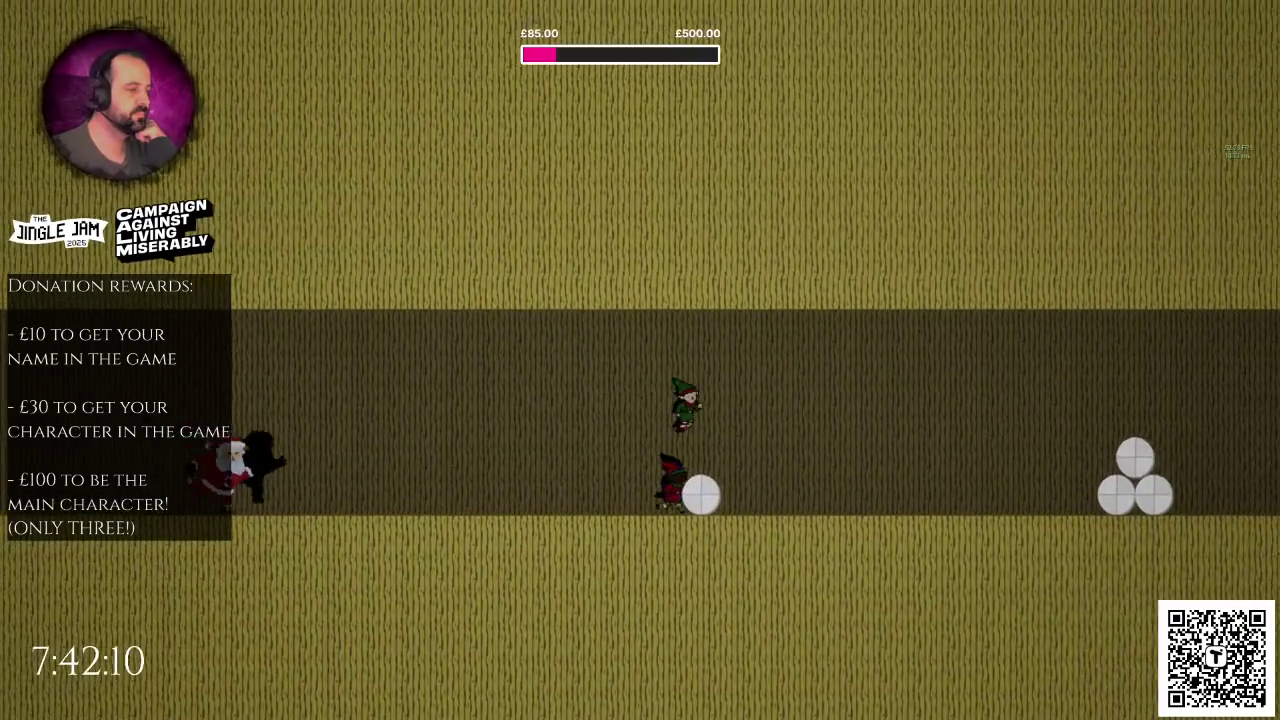
{"action": "key", "text": "w"}
{"action": "key", "text": "w"}
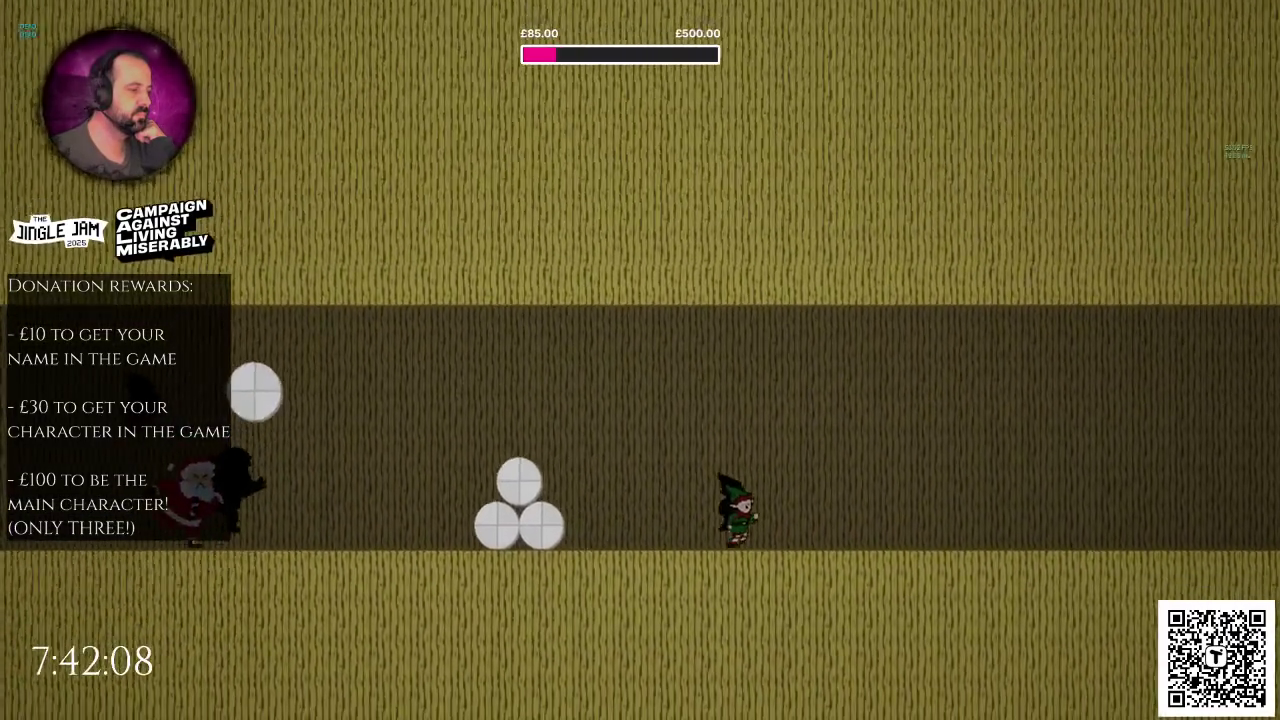
{"action": "key", "text": "w"}
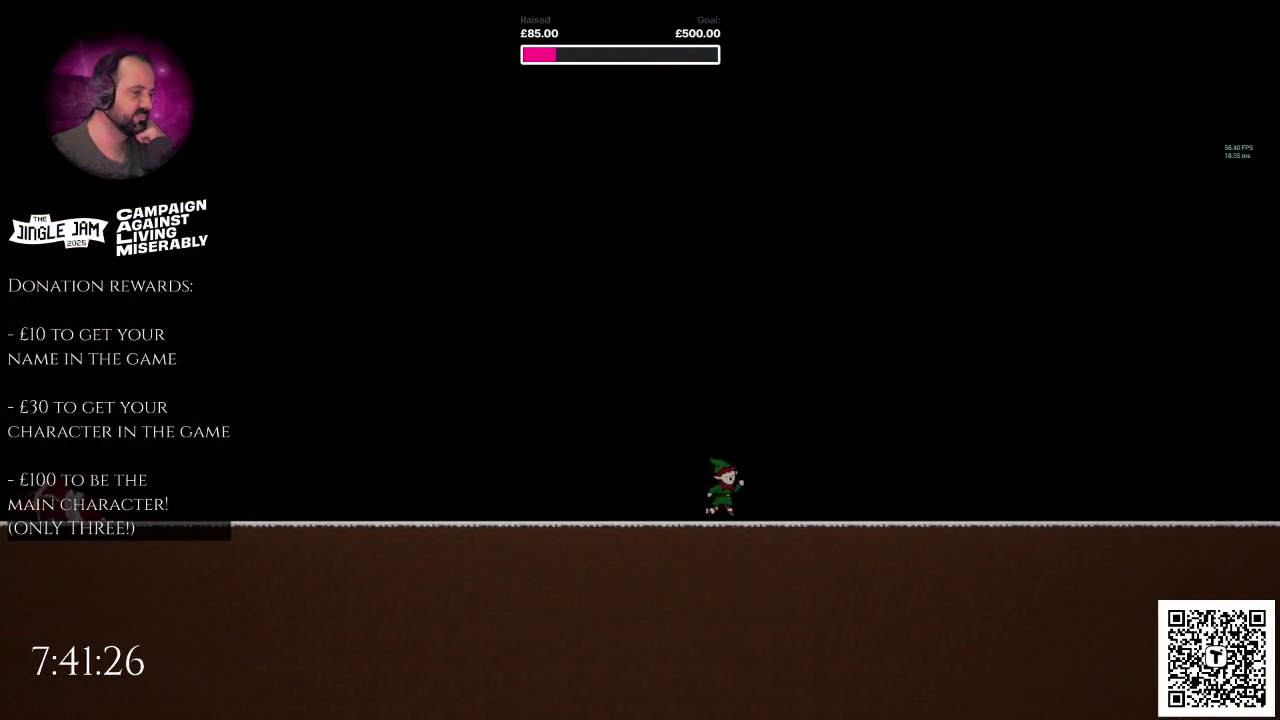
Step: Stop the play-test and orbit the viewport out to see the whole level
{"action": "key", "text": "Escape"}
{"action": "mouse_move", "coordinate": [380, 254]}
{"action": "left_mouse_down"}
{"action": "mouse_move", "coordinate": [325, 224]}
{"action": "mouse_move", "coordinate": [310, 236]}
{"action": "mouse_move", "coordinate": [330, 240]}
{"action": "left_mouse_up"}
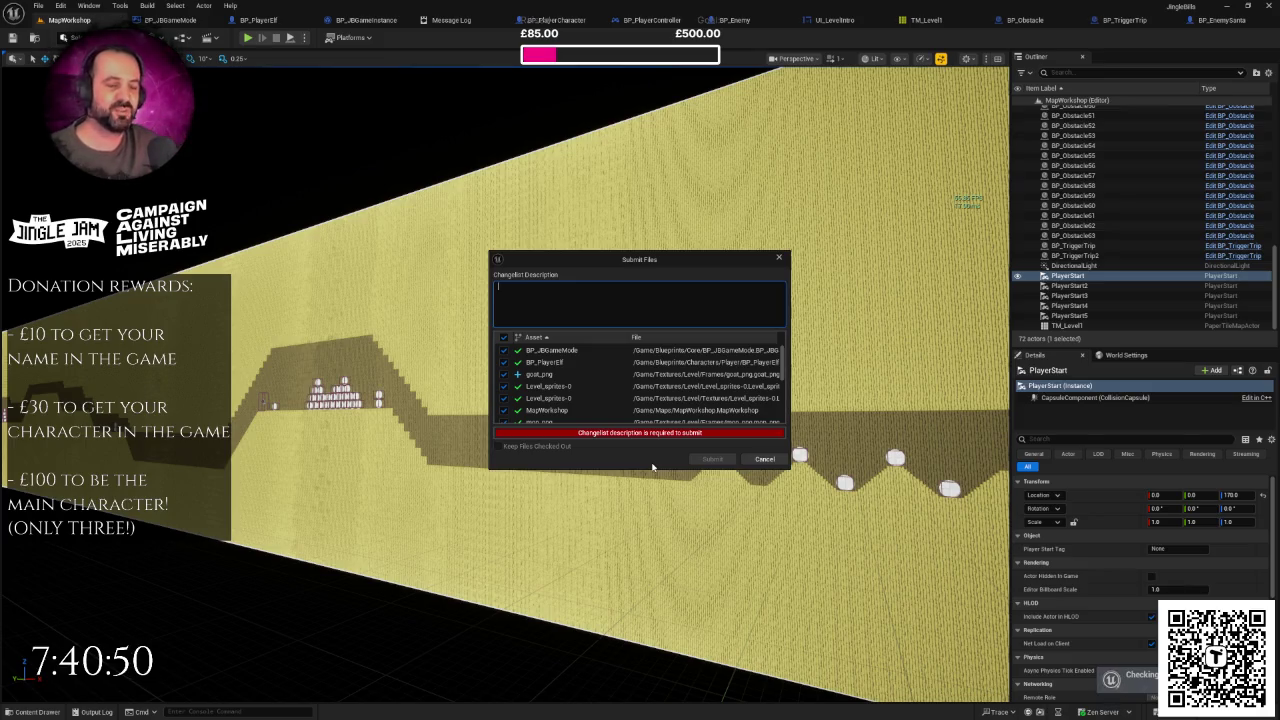
Step: Enter 'Fixed Elf death issues' as the changelist description and submit the changed files
{"action": "scroll", "coordinate": [696, 398], "scroll_direction": "down", "scroll_amount": 5}
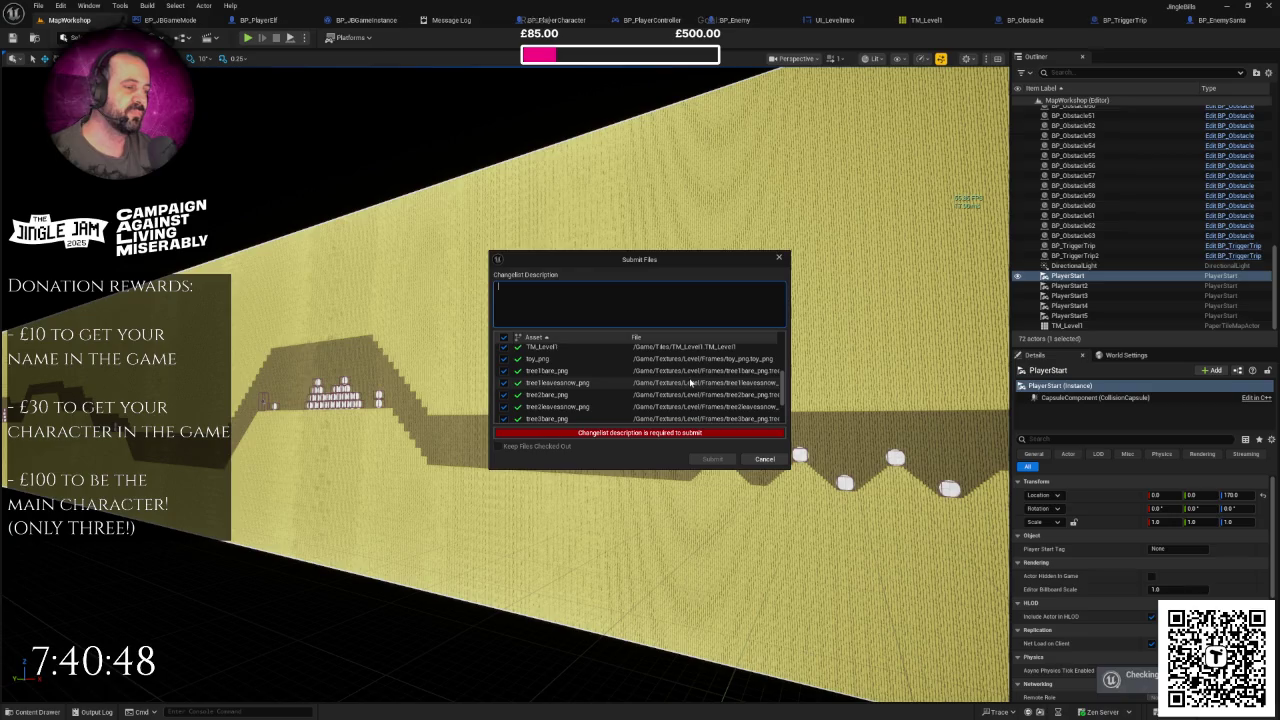
{"action": "left_click_drag", "start_coordinate": [785, 400], "coordinate": [786, 343]}
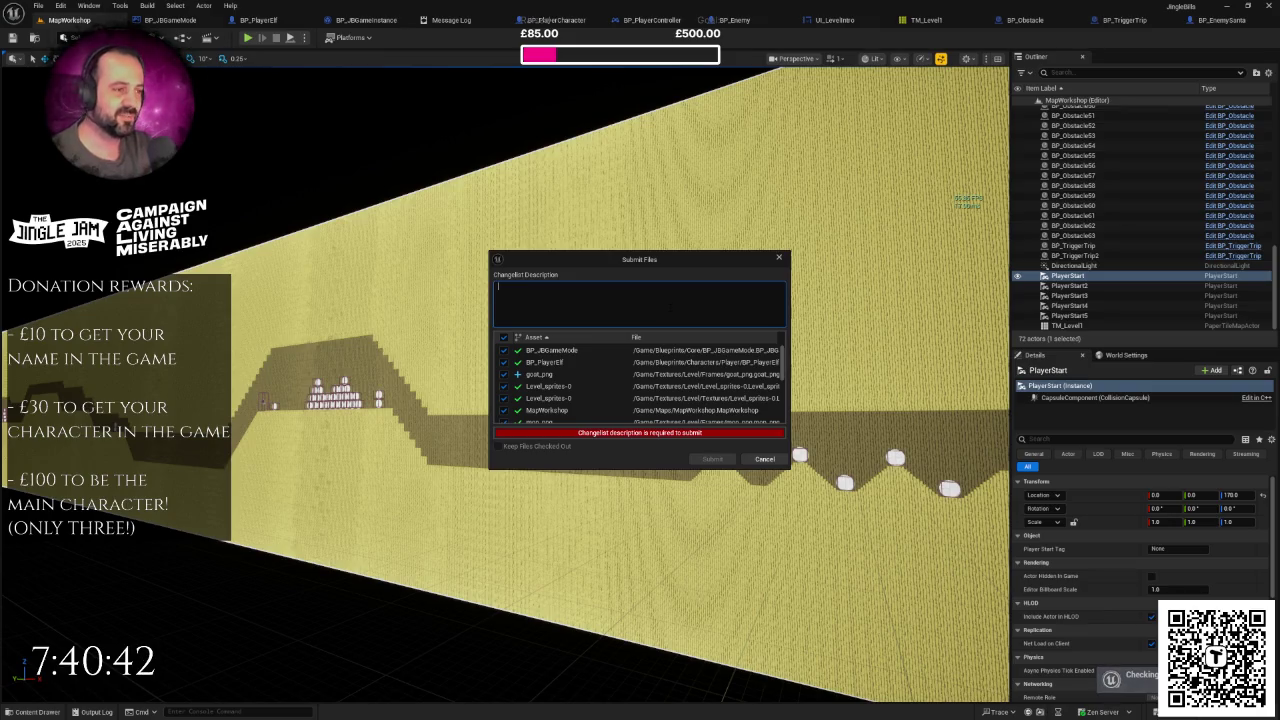
{"action": "type", "text": "Fixed Elg"}
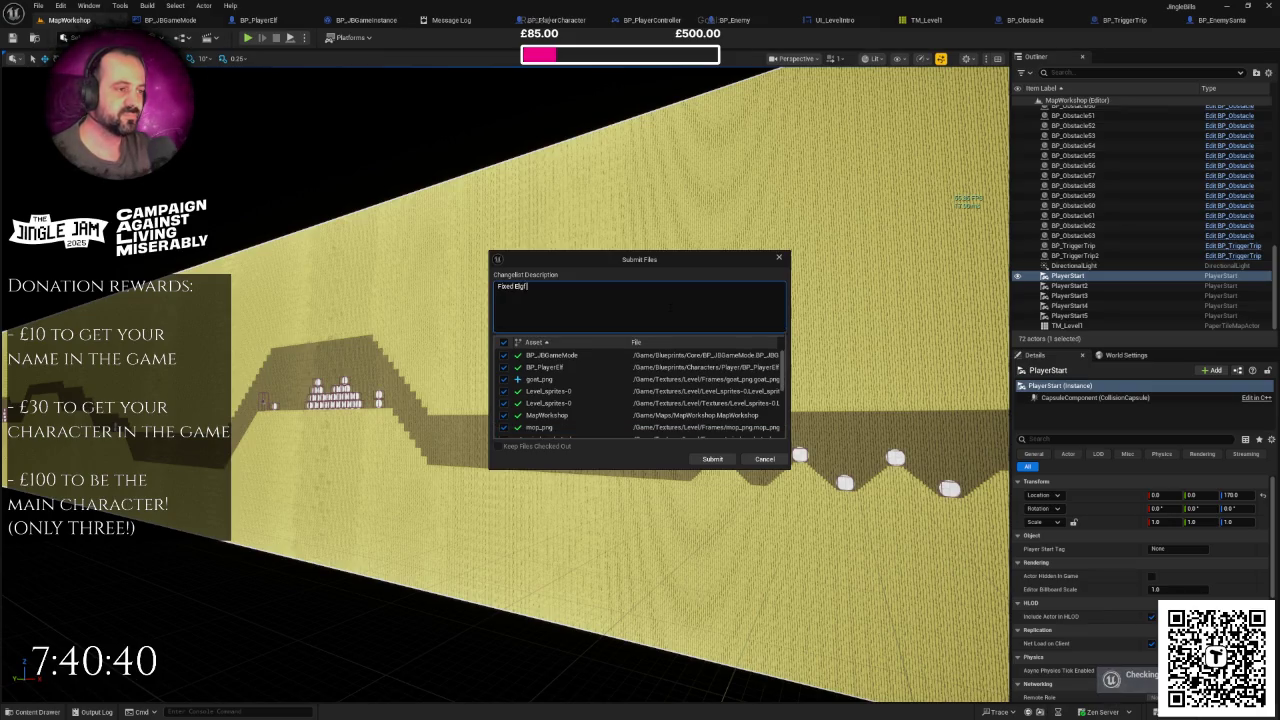
{"action": "key", "text": "BackSpace"}
{"action": "type", "text": "f"}
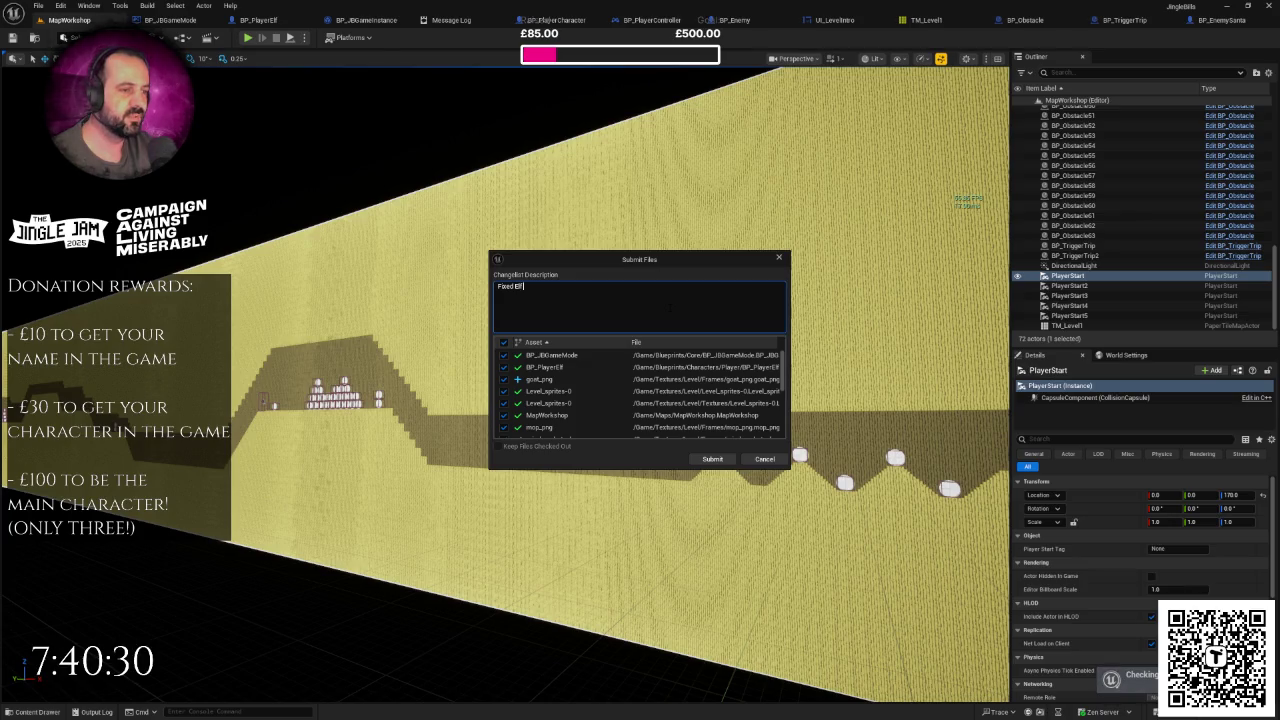
{"action": "type", "text": " death issues"}
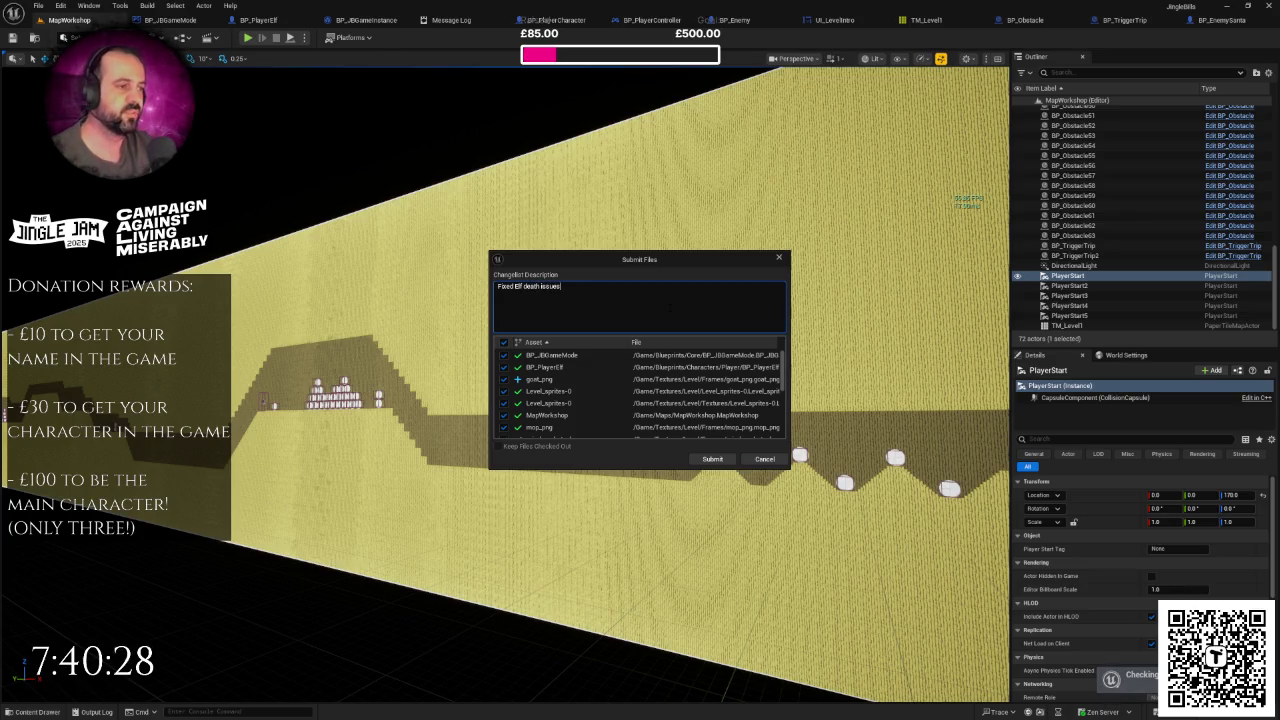
{"action": "left_click", "coordinate": [707, 458]}
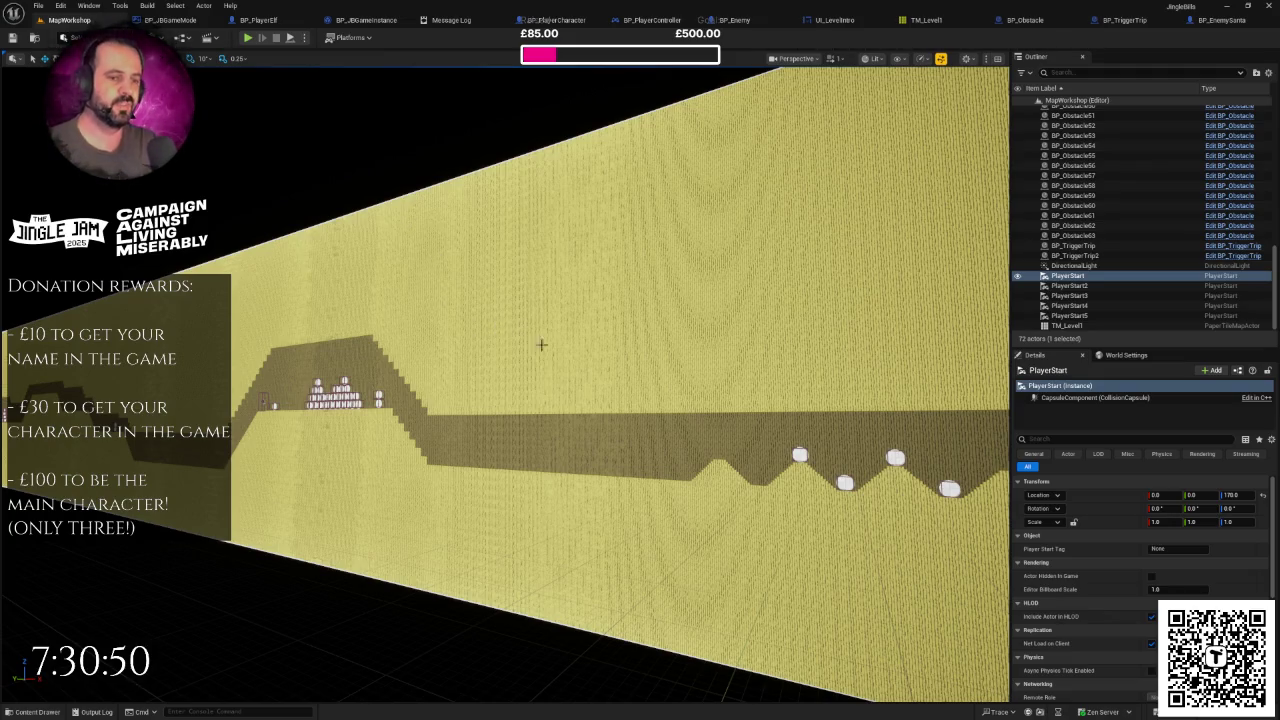
Step: Frame the PlayerStart in the viewport and zoom in close to it near Santa
{"action": "key", "text": "f"}
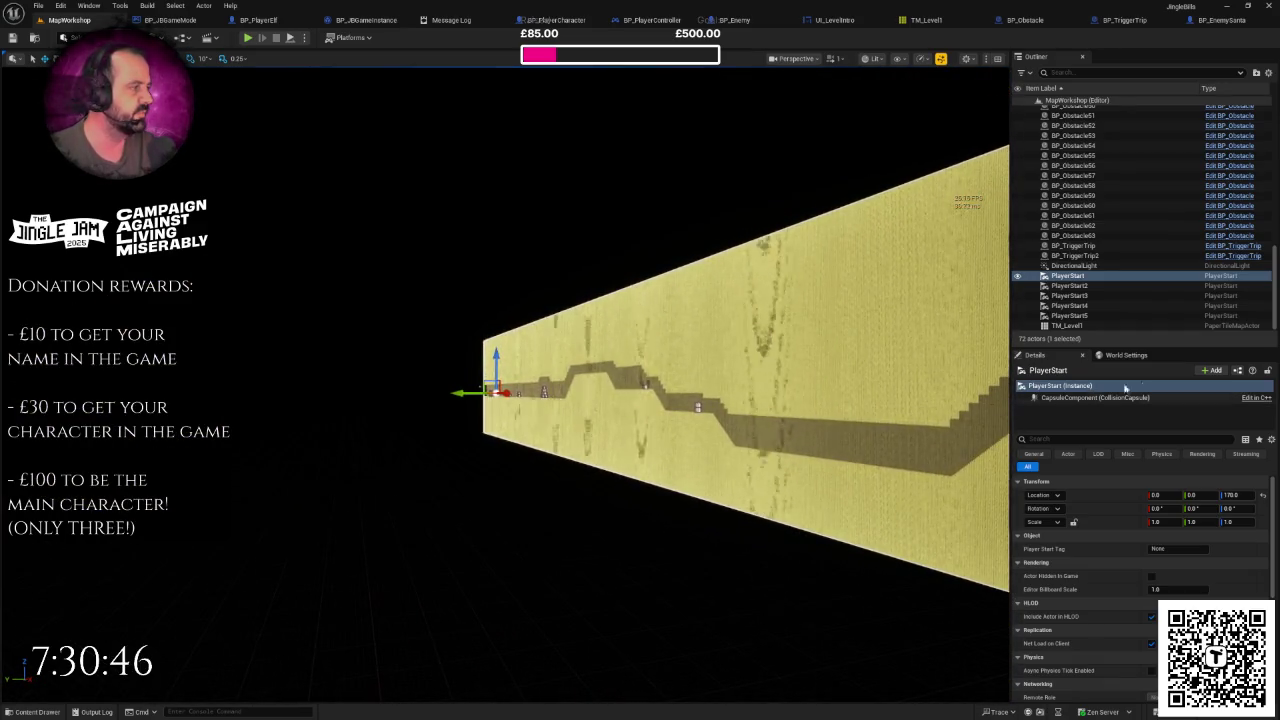
{"action": "scroll", "coordinate": [900, 271], "scroll_direction": "up", "scroll_amount": 3}
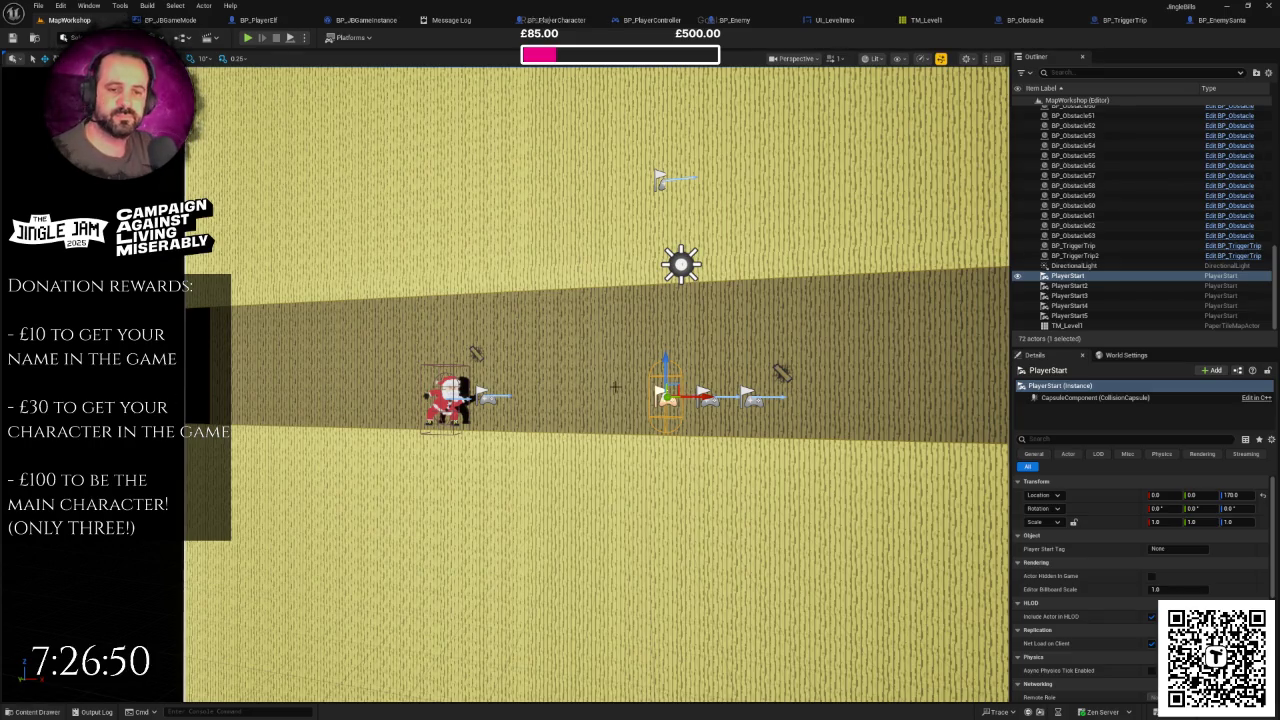
Step: Pan across the level's start area, then switch to the Jingle Jam schedule image
{"action": "mouse_move", "coordinate": [686, 411]}
{"action": "left_mouse_down"}
{"action": "mouse_move", "coordinate": [716, 431]}
{"action": "mouse_move", "coordinate": [688, 408]}
{"action": "mouse_move", "coordinate": [684, 382]}
{"action": "left_mouse_up"}
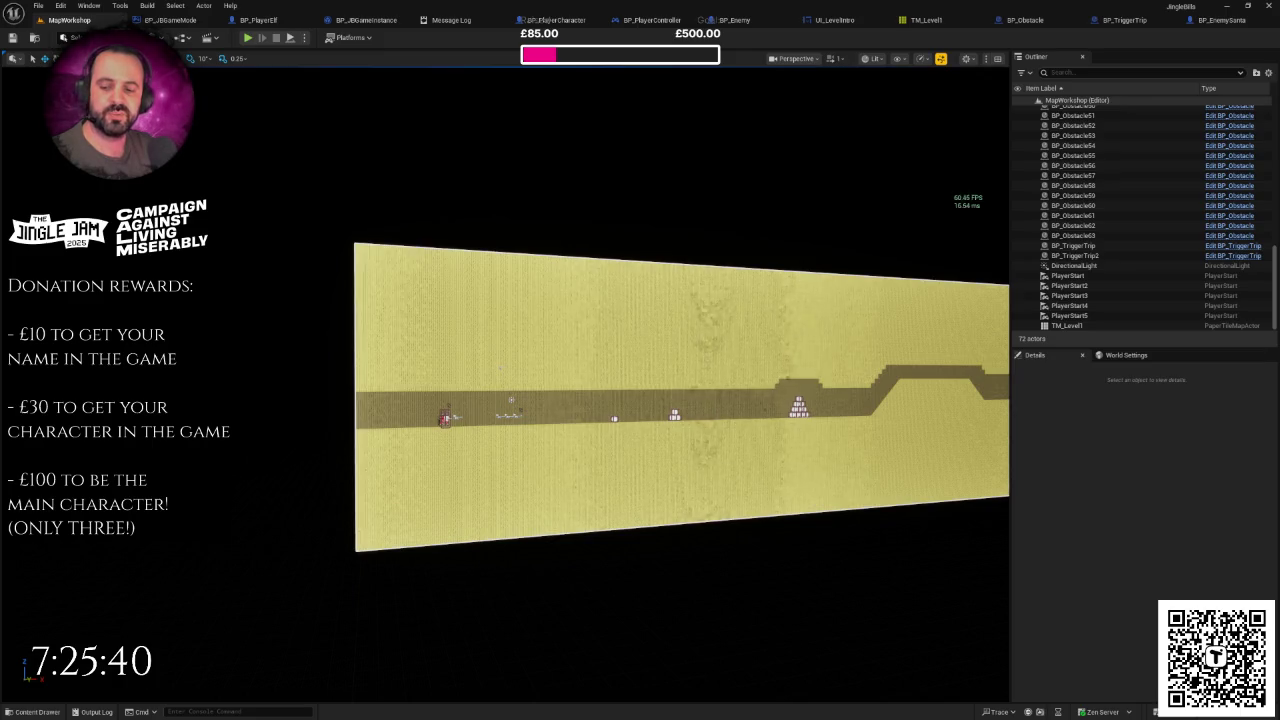
{"action": "key", "text": "alt+Tab"}
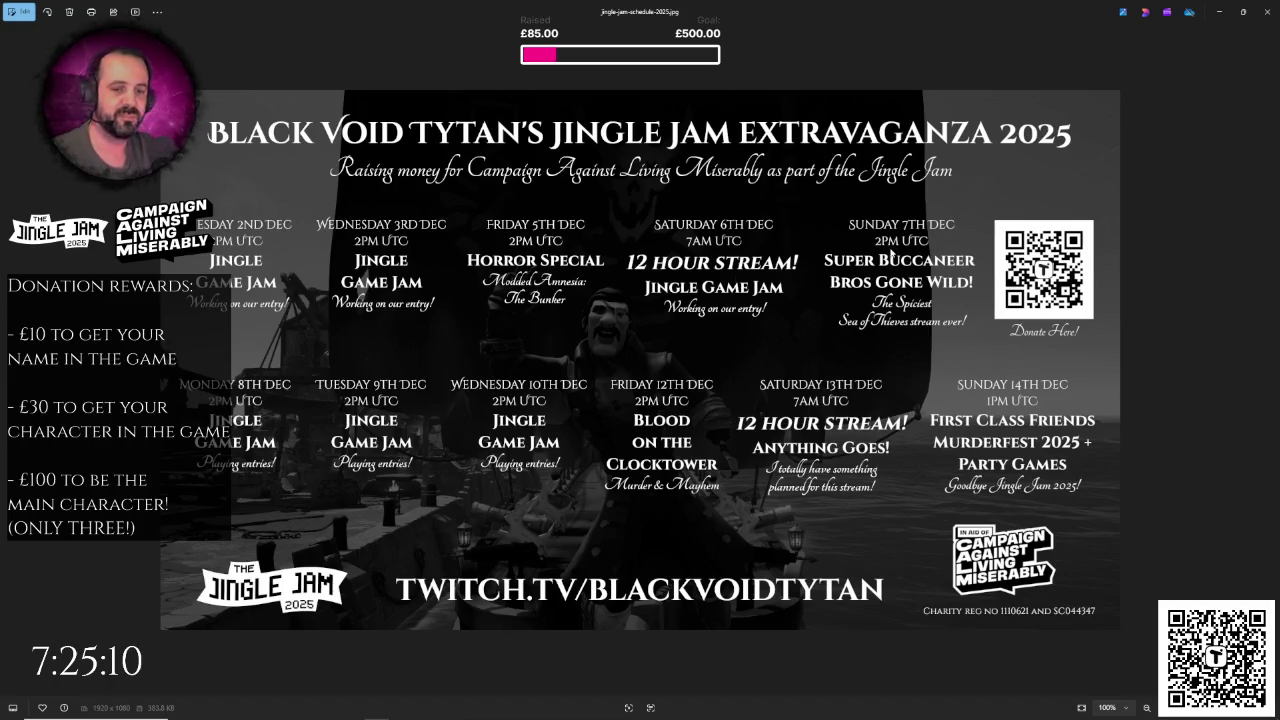
Step: Zoom into the Jingle Jam 2025 schedule to read its details, then zoom back out to about 110%
{"action": "right_click", "coordinate": [889, 250]}
{"action": "key", "text": "Escape"}
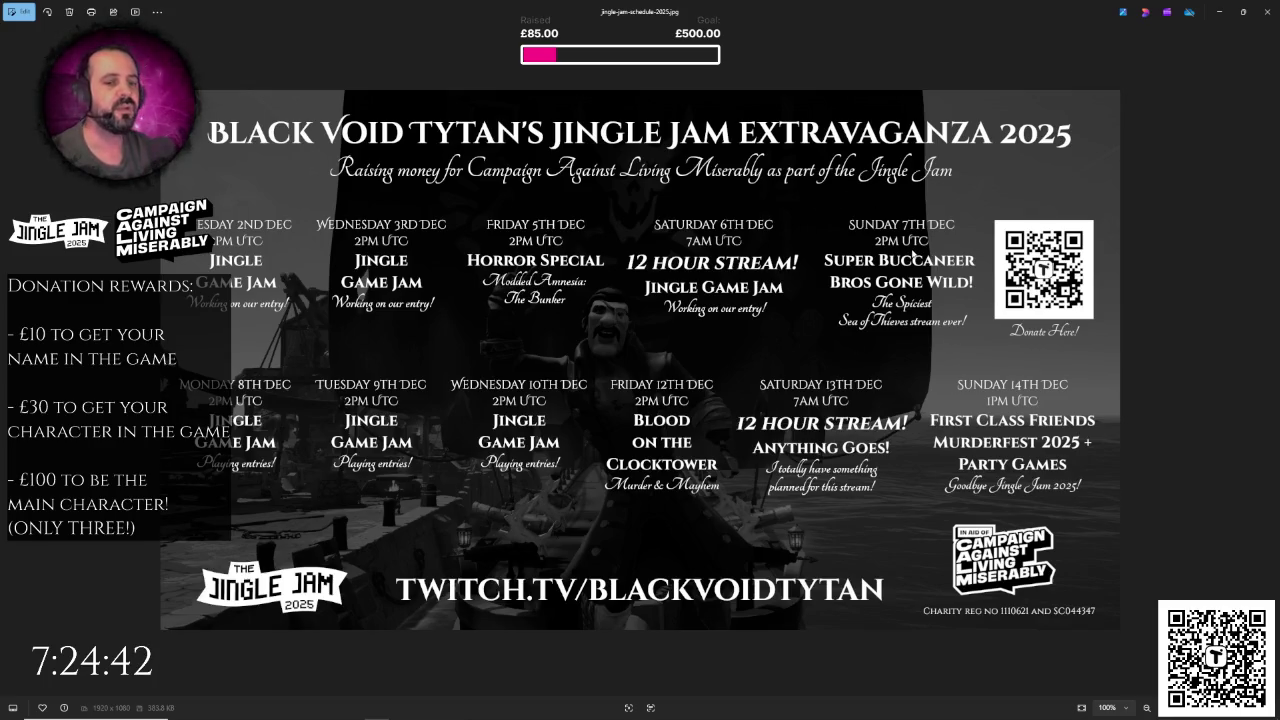
{"action": "scroll", "coordinate": [600, 345], "scroll_direction": "up", "scroll_amount": 5}
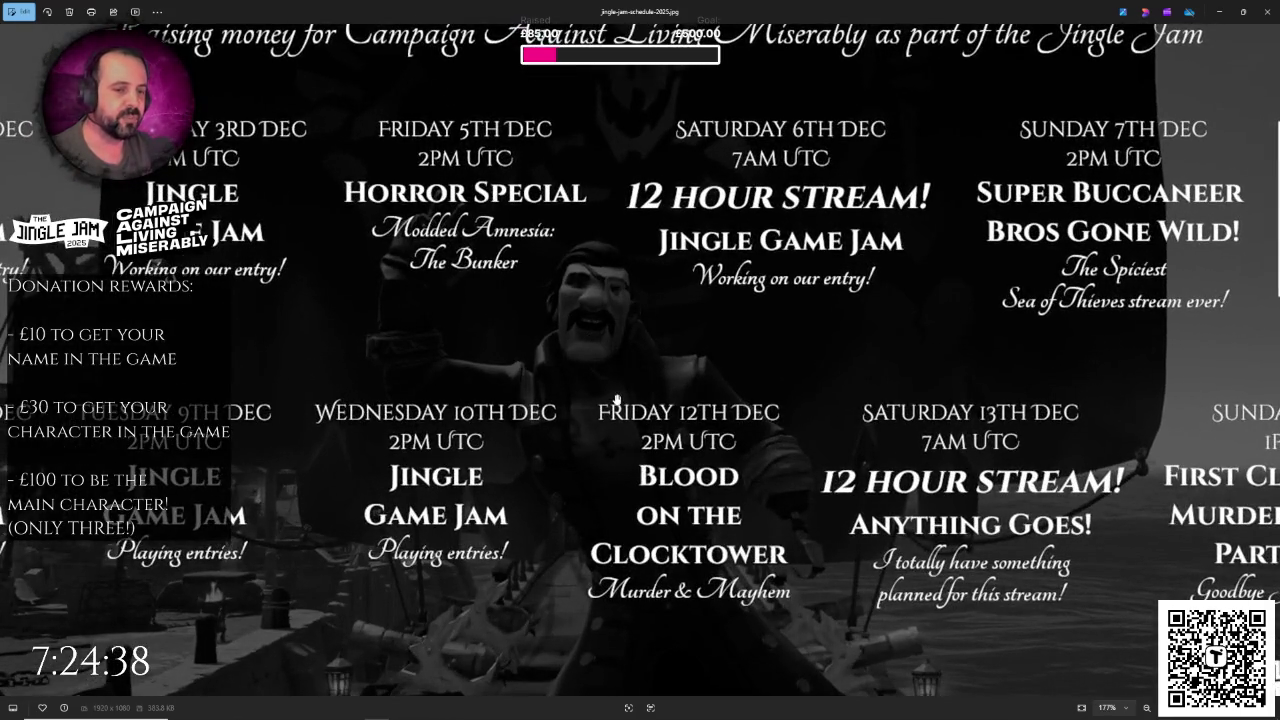
{"action": "scroll", "coordinate": [655, 355], "scroll_direction": "up", "scroll_amount": 3}
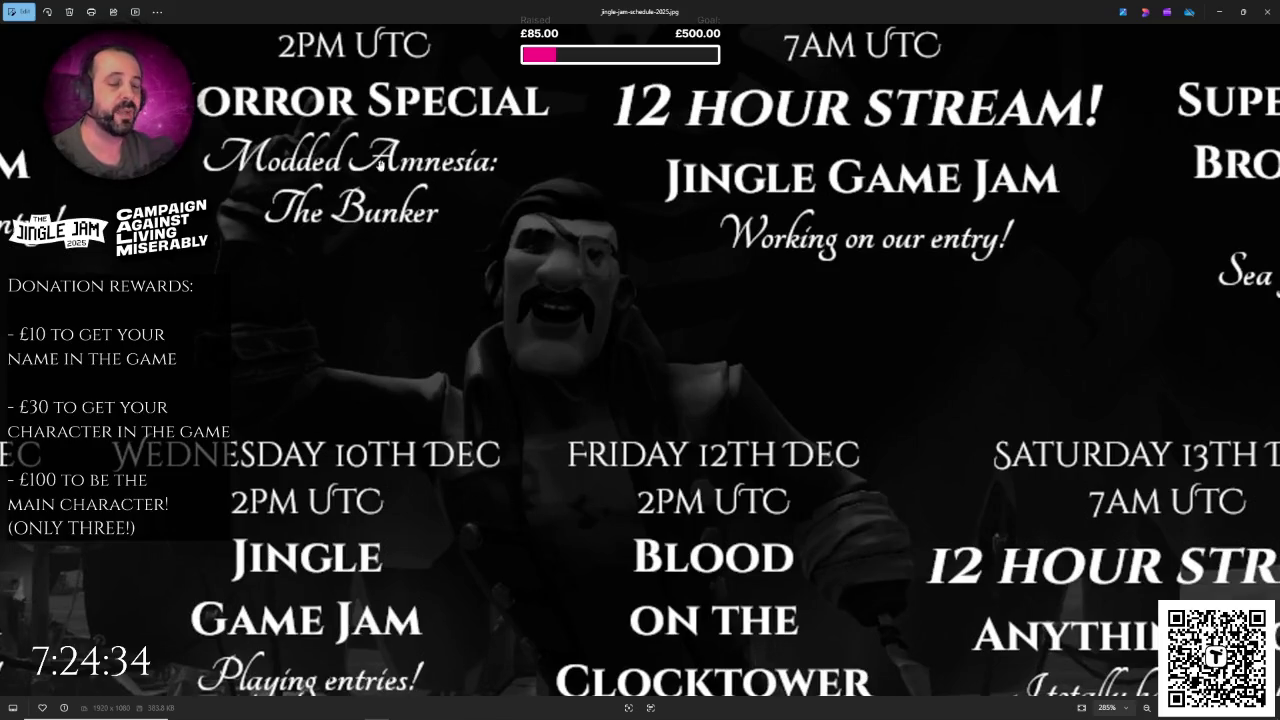
{"action": "scroll", "coordinate": [597, 278], "scroll_direction": "down", "scroll_amount": 5}
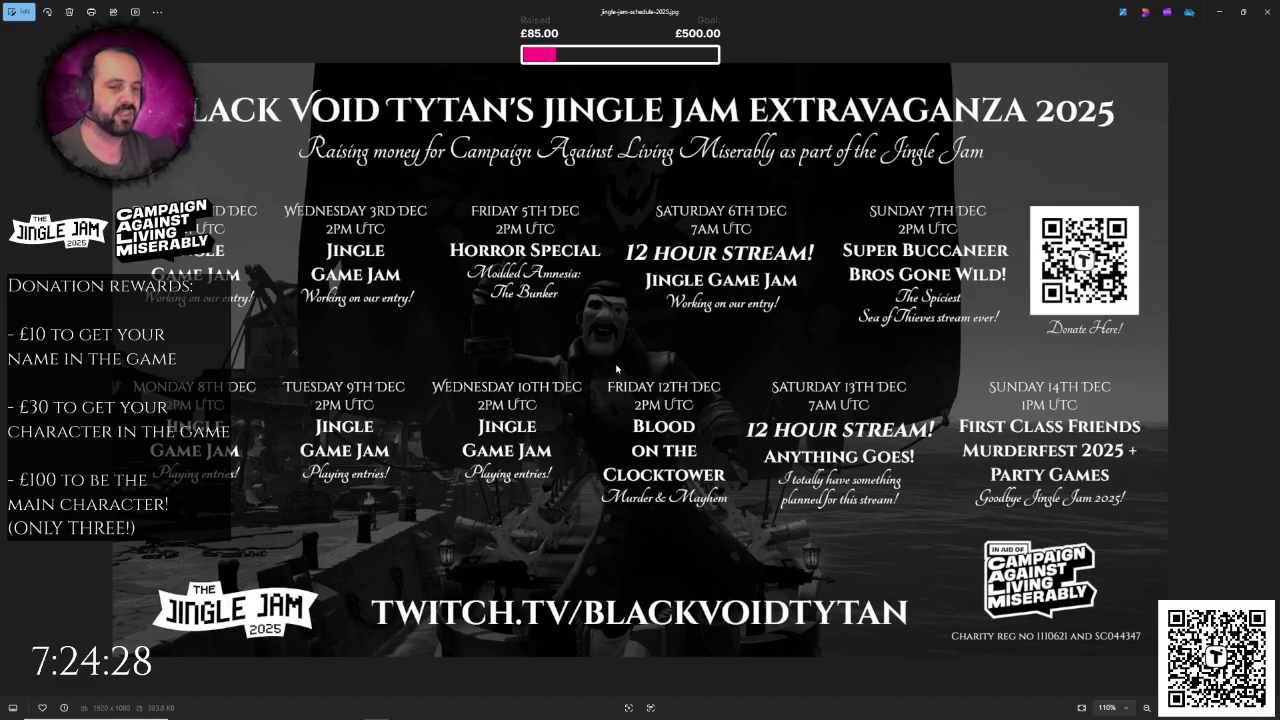
{"action": "scroll", "coordinate": [618, 368], "scroll_direction": "down", "scroll_amount": 1}
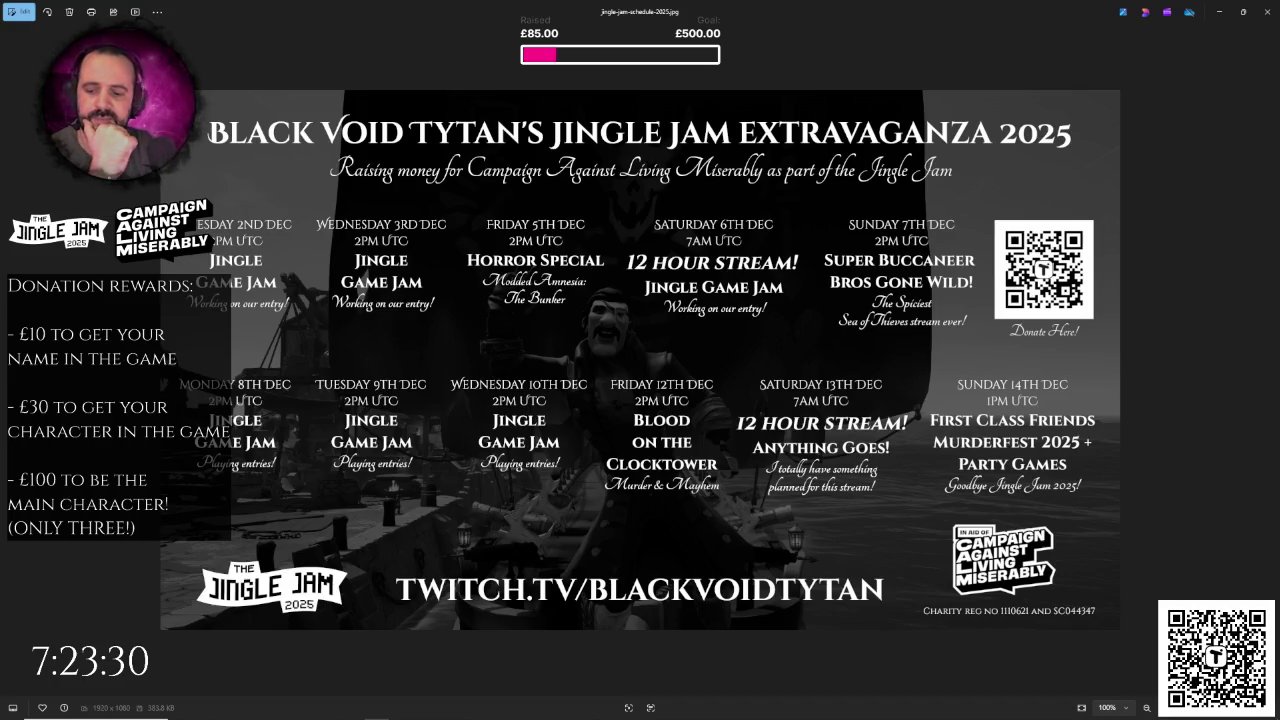
Step: Leave the schedule image and return to the Unreal MapWorkshop level editor
{"action": "key", "text": "alt+Tab"}
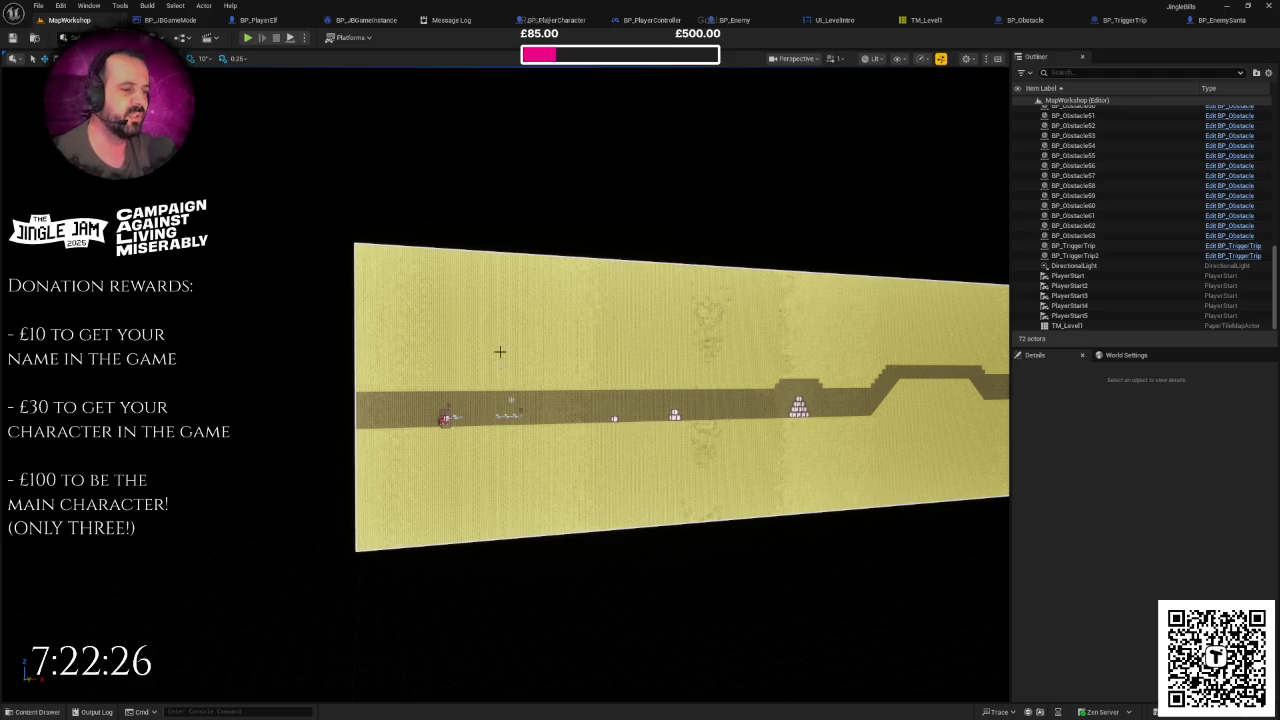
Step: Zoom and orbit to look down on the path's start with Santa, the elf and flag obstacles
{"action": "scroll", "coordinate": [500, 351], "scroll_direction": "up", "scroll_amount": 3}
{"action": "left_click_drag", "start_coordinate": [600, 400], "coordinate": [600, 455]}
{"action": "scroll", "coordinate": [600, 380], "scroll_direction": "up", "scroll_amount": 1}
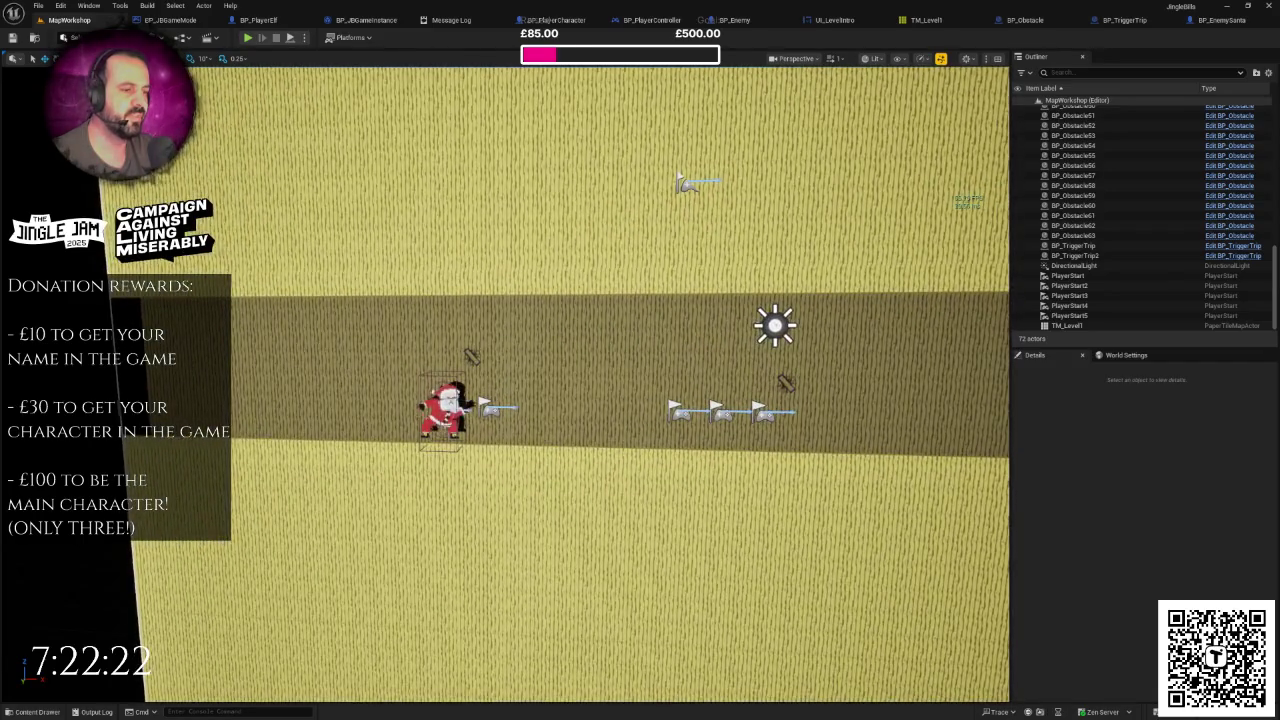
{"action": "scroll", "coordinate": [600, 380], "scroll_direction": "up", "scroll_amount": 3}
{"action": "mouse_move", "coordinate": [600, 400]}
{"action": "left_mouse_down"}
{"action": "mouse_move", "coordinate": [600, 430]}
{"action": "mouse_move", "coordinate": [600, 360]}
{"action": "mouse_move", "coordinate": [600, 440]}
{"action": "mouse_move", "coordinate": [640, 490]}
{"action": "mouse_move", "coordinate": [640, 400]}
{"action": "mouse_move", "coordinate": [558, 362]}
{"action": "mouse_move", "coordinate": [568, 324]}
{"action": "left_mouse_up"}
{"action": "scroll", "coordinate": [505, 384], "scroll_direction": "down", "scroll_amount": 5}
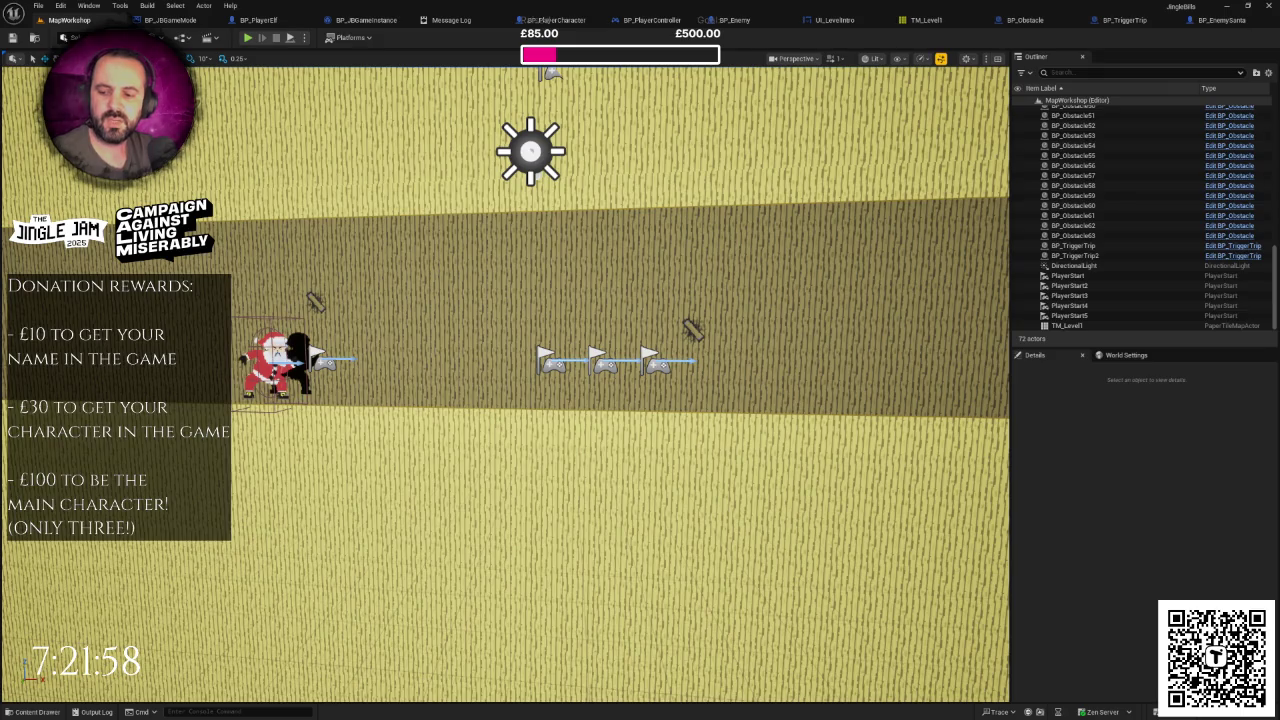
Step: Add '- Remove double jump???' to the to-do list after Fade to Black and save it
{"action": "key", "text": "alt+Tab"}
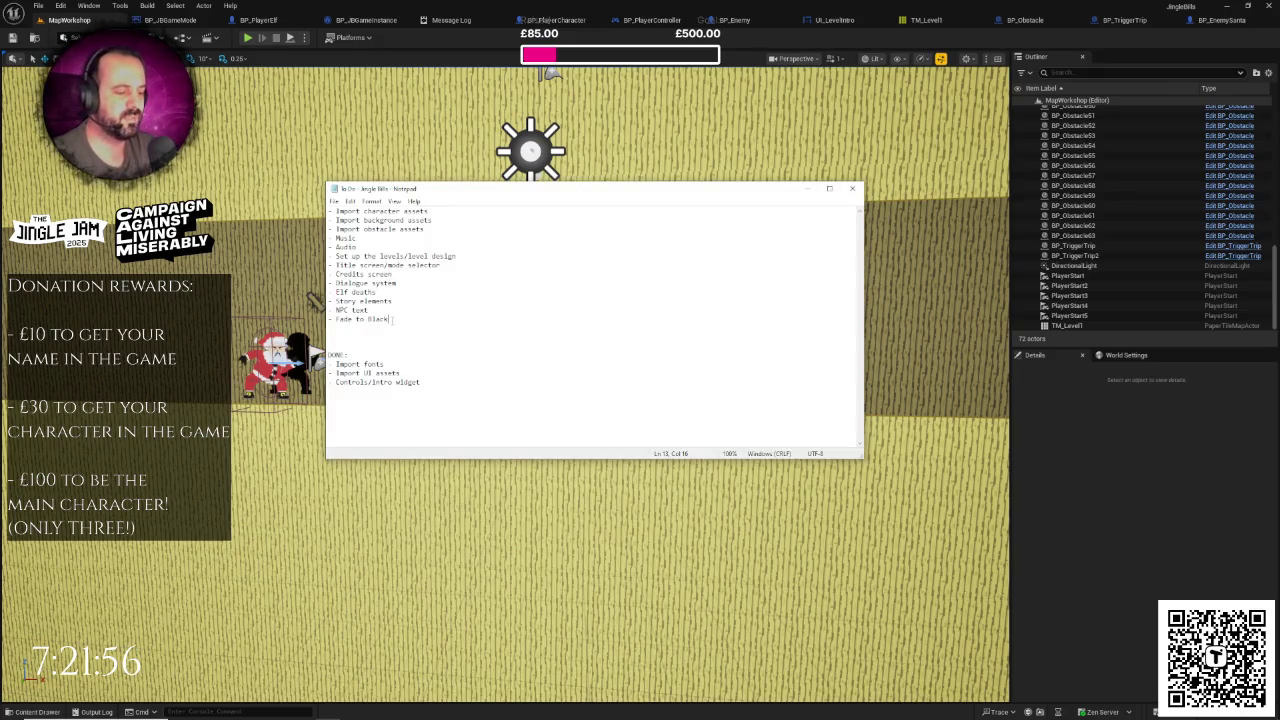
{"action": "key", "text": "Return"}
{"action": "type", "text": "- Remov"}
{"action": "key", "text": "BackSpace"}
{"action": "key", "text": "BackSpace"}
{"action": "key", "text": "BackSpace"}
{"action": "type", "text": "ve double "}
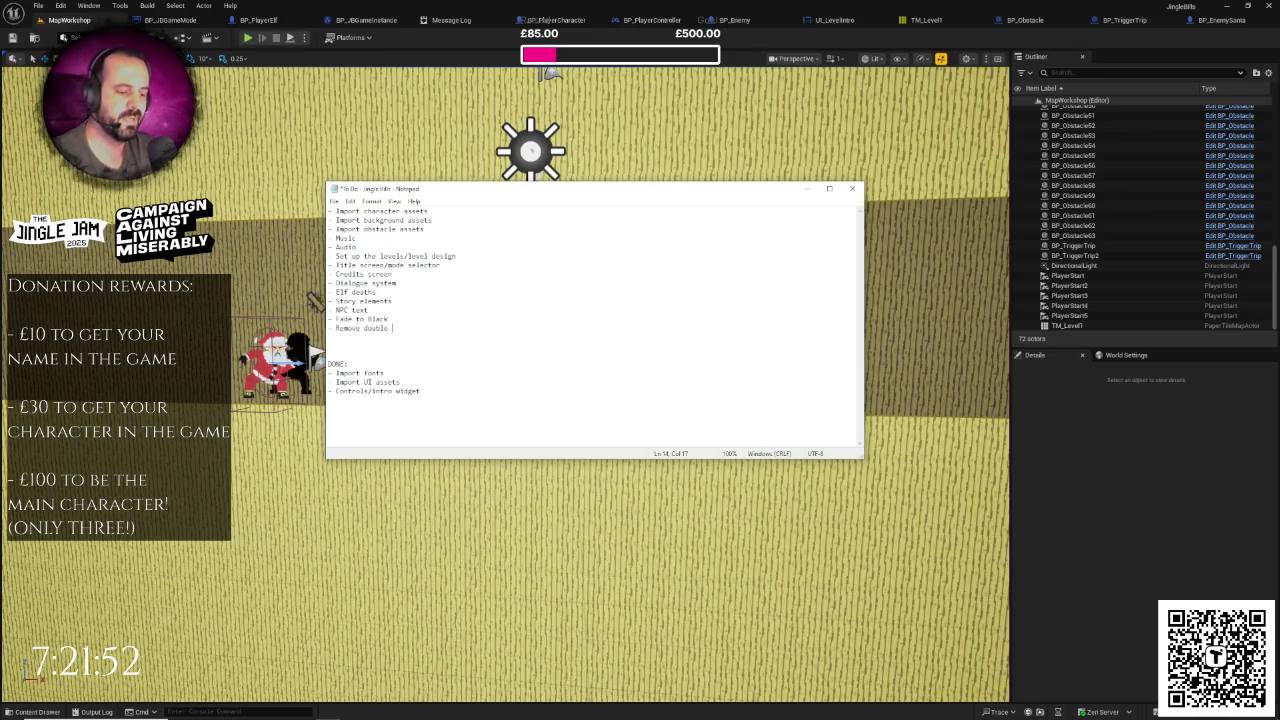
{"action": "type", "text": "ju"}
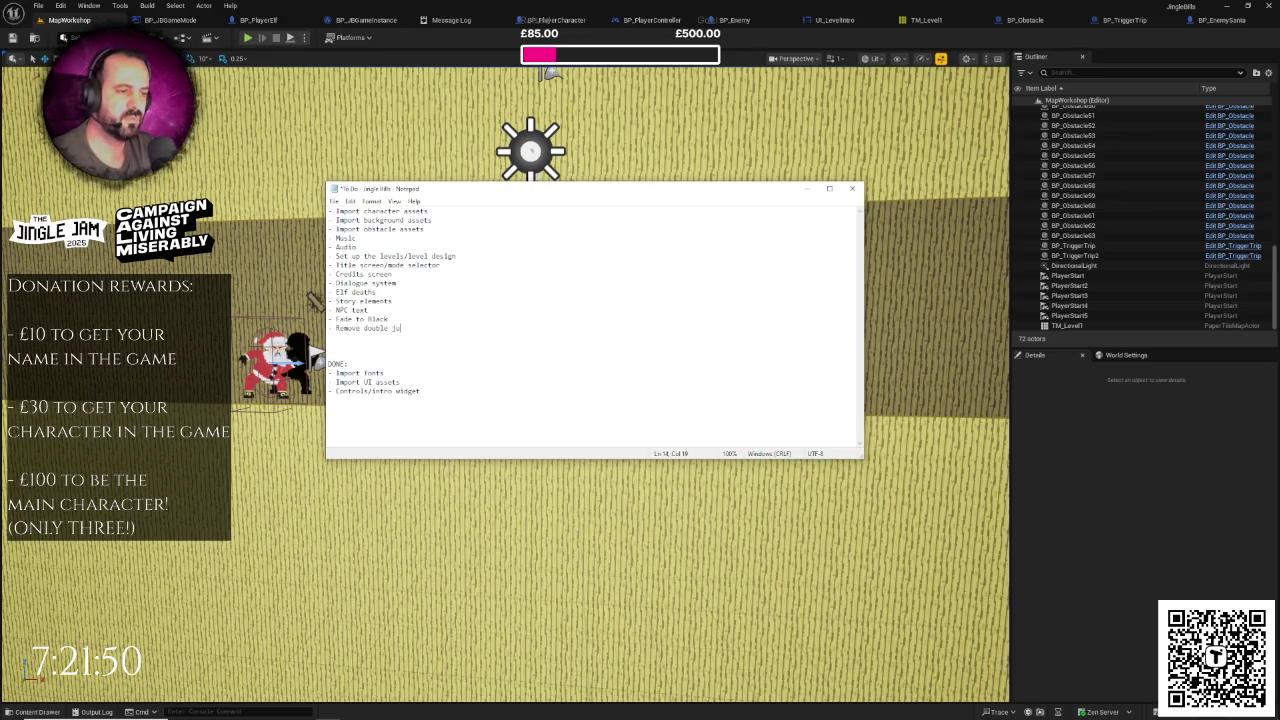
{"action": "type", "text": "mp???"}
{"action": "key", "text": "ctrl+s"}
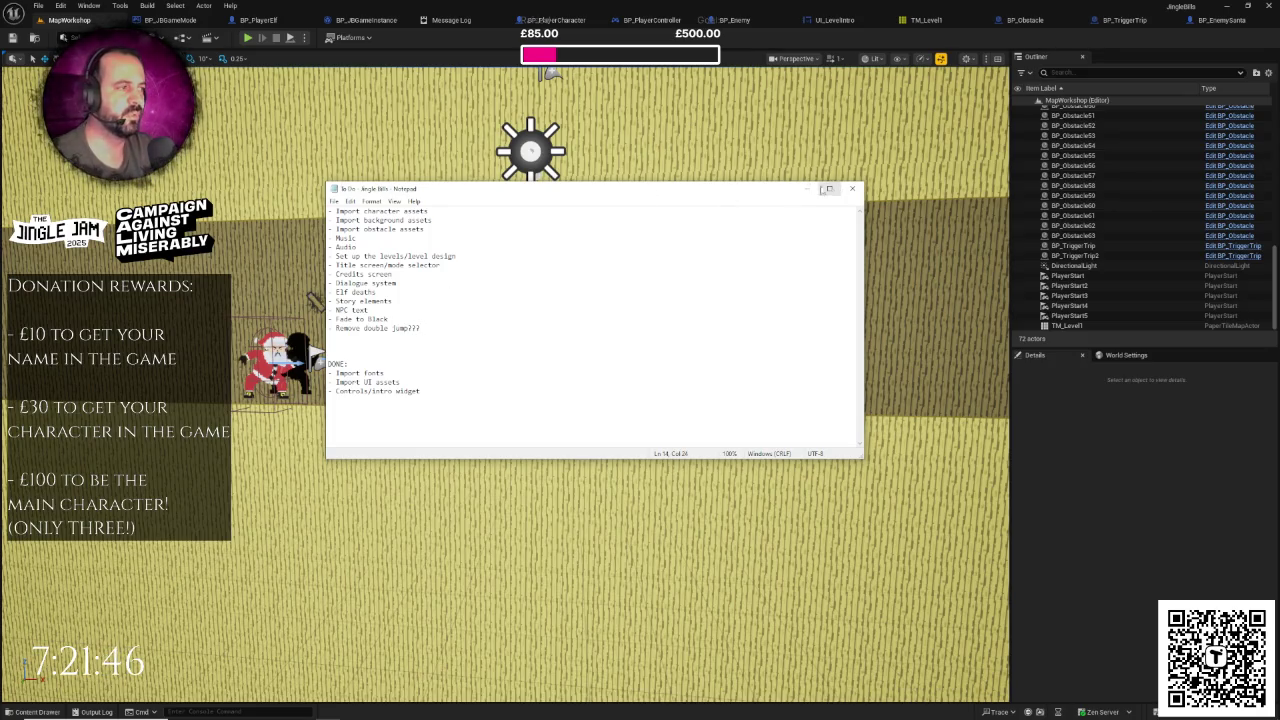
Step: Minimize the to-do list and start publishing the Level Sprites sheet in TexturePacker
{"action": "left_click", "coordinate": [806, 188]}
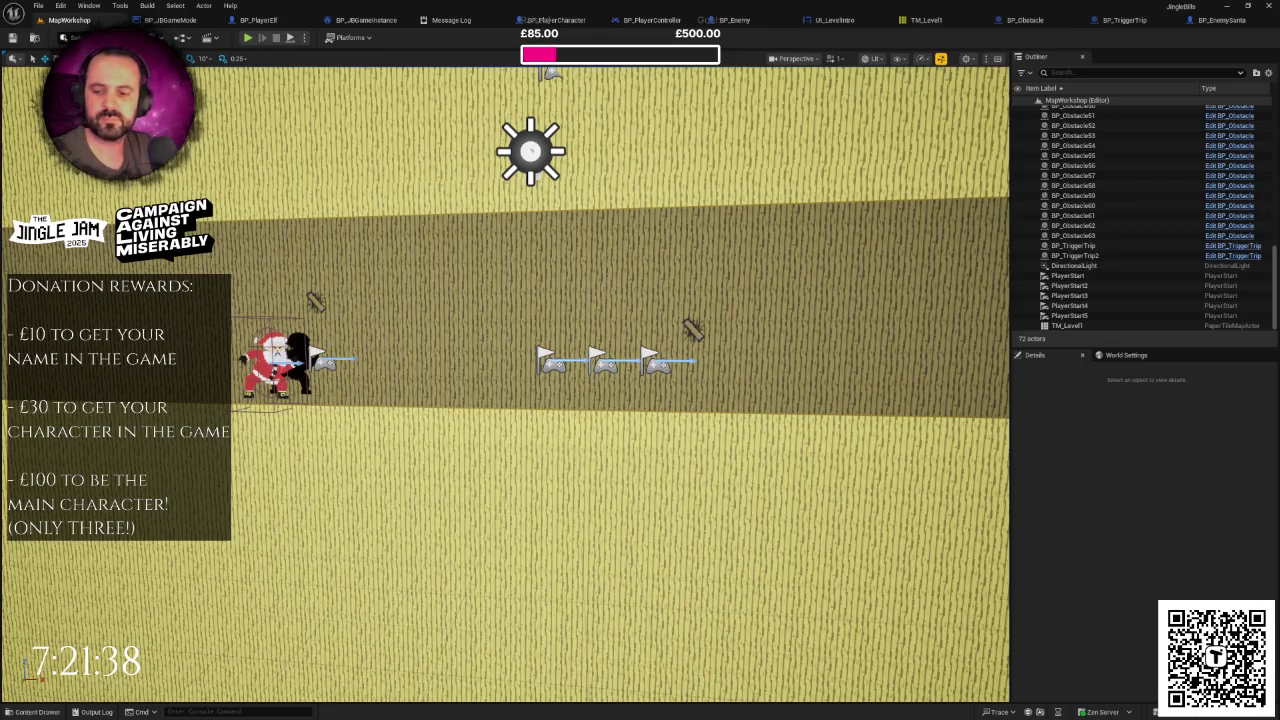
{"action": "key", "text": "alt+Tab"}
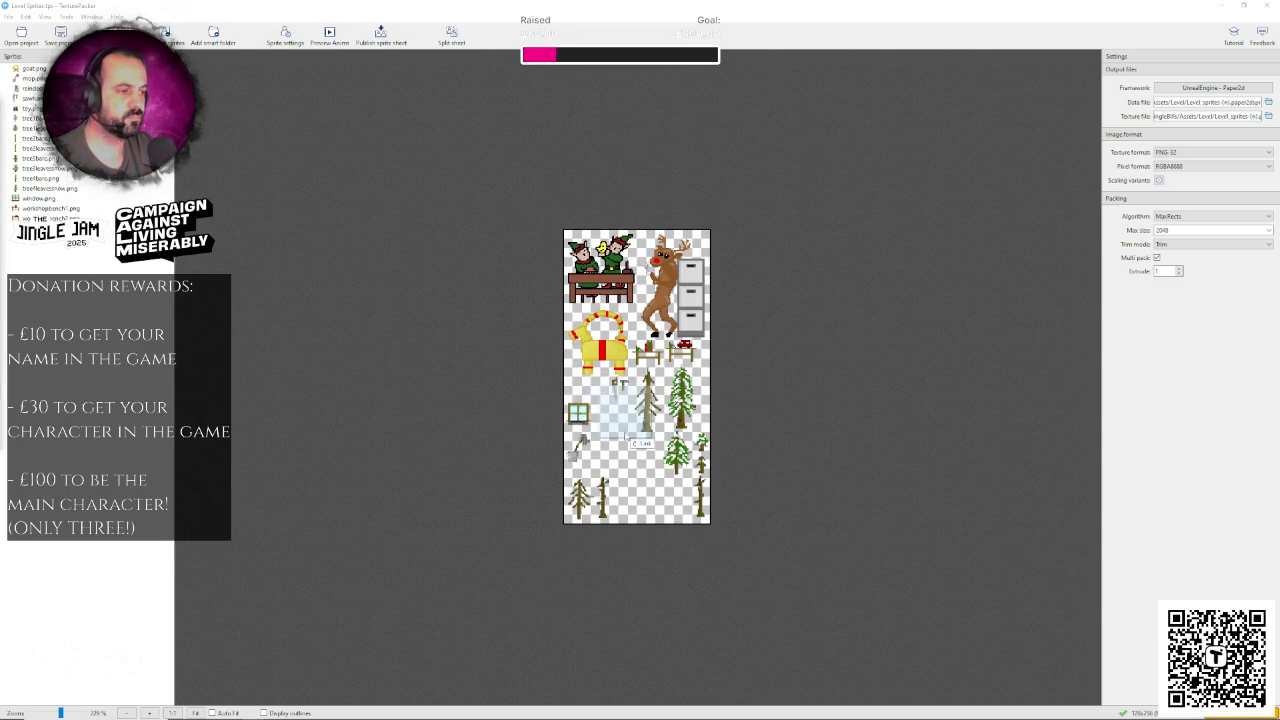
{"action": "left_click", "coordinate": [380, 37]}
Step: Dismiss the publish result and return to the Unreal level editor
{"action": "left_click", "coordinate": [736, 441]}
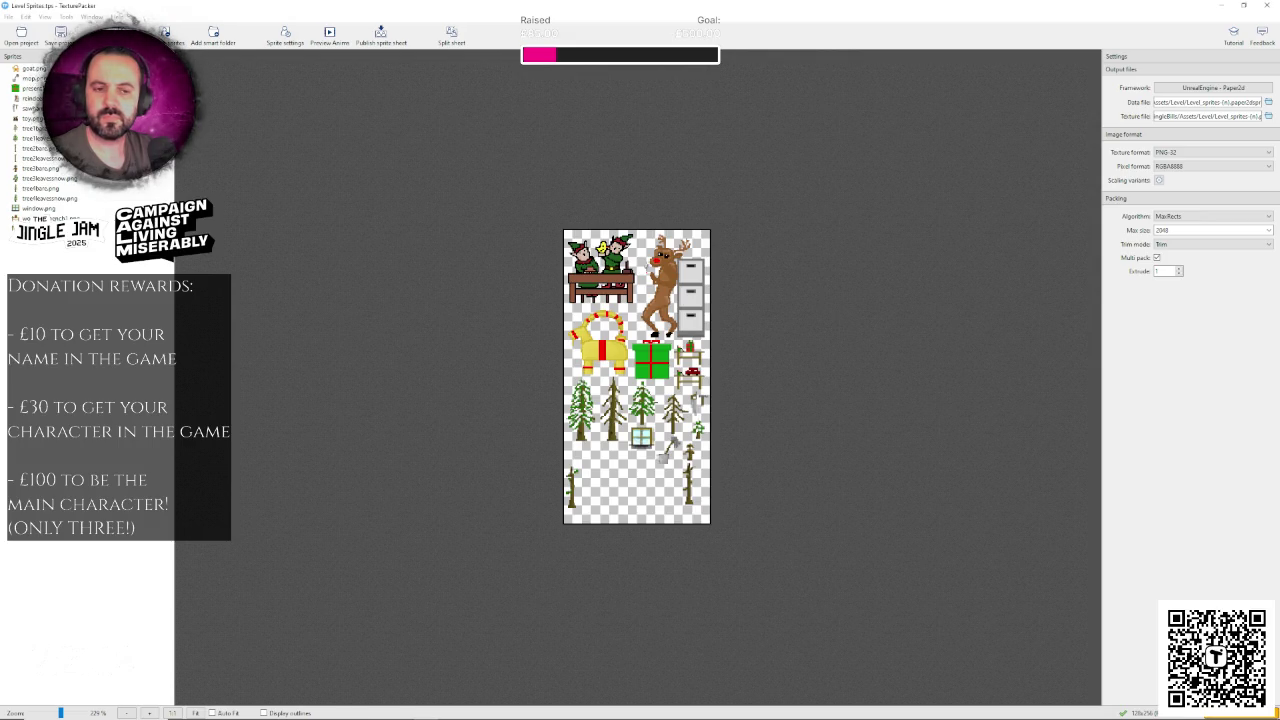
{"action": "key", "text": "alt+Tab"}
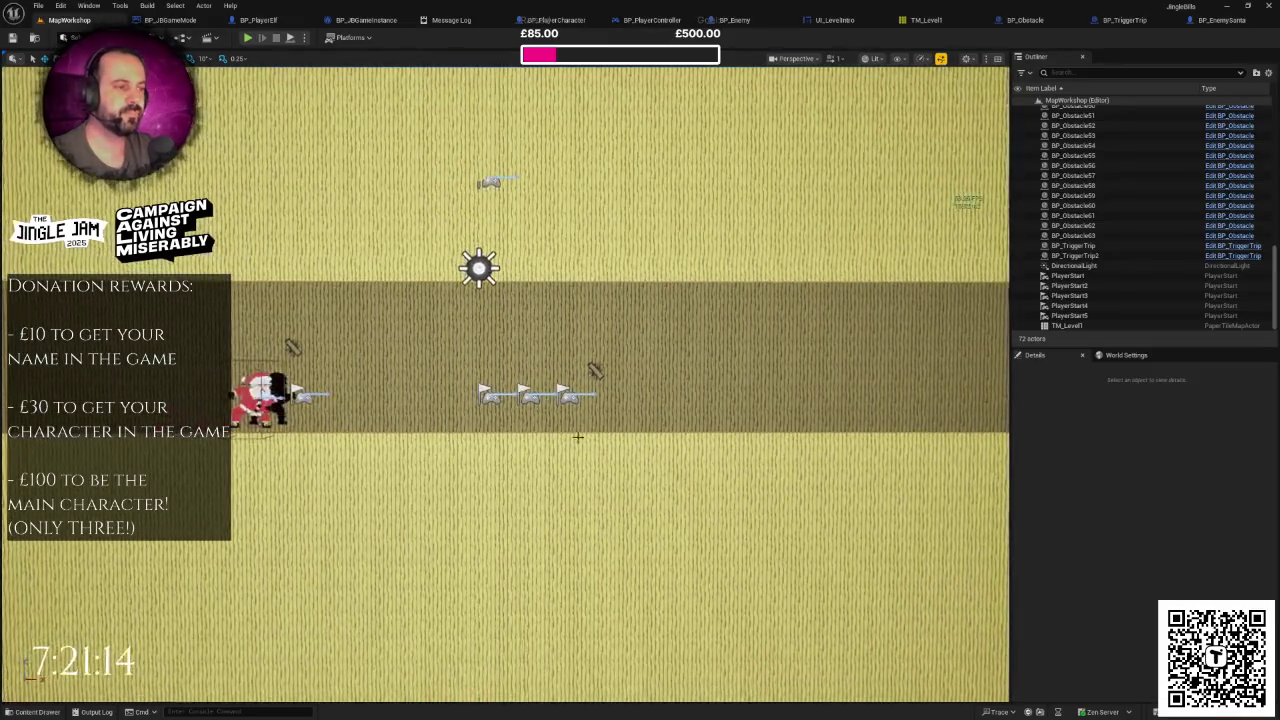
Step: Browse the Content Drawer's folder tree to Textures > Level, where Level_sprites-0 sits
{"action": "left_click", "coordinate": [37, 712]}
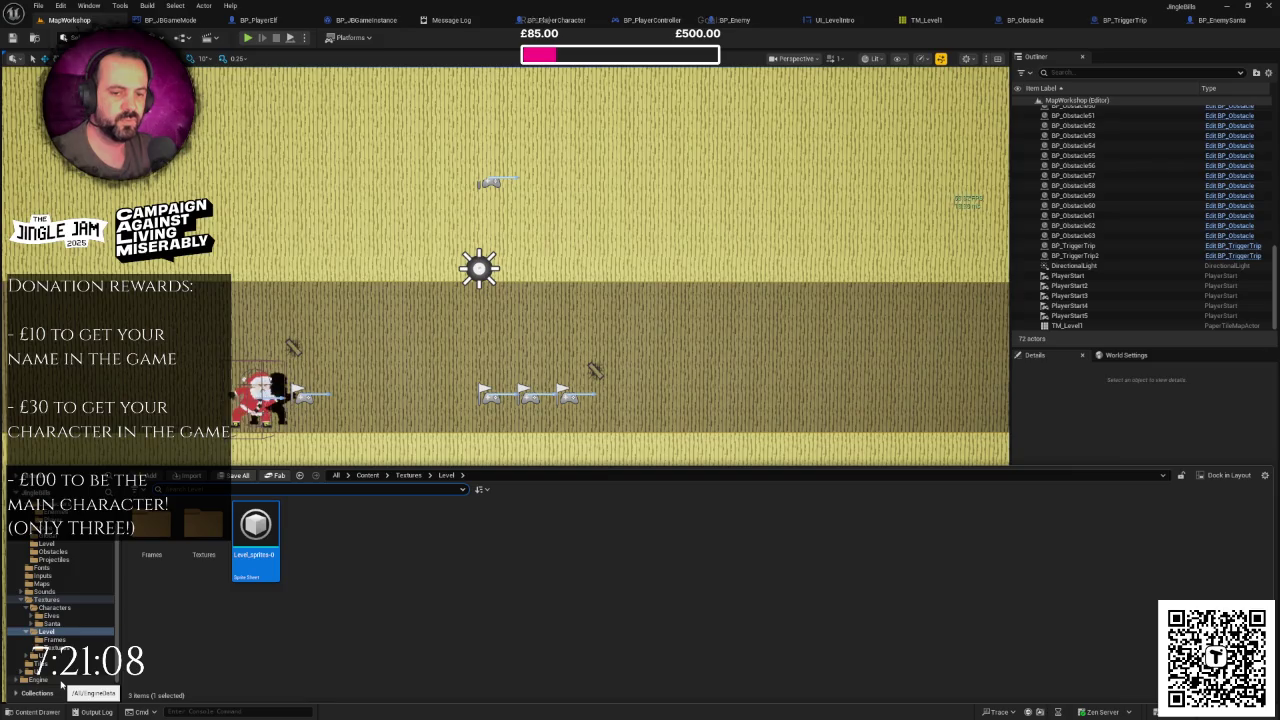
{"action": "left_click", "coordinate": [60, 680]}
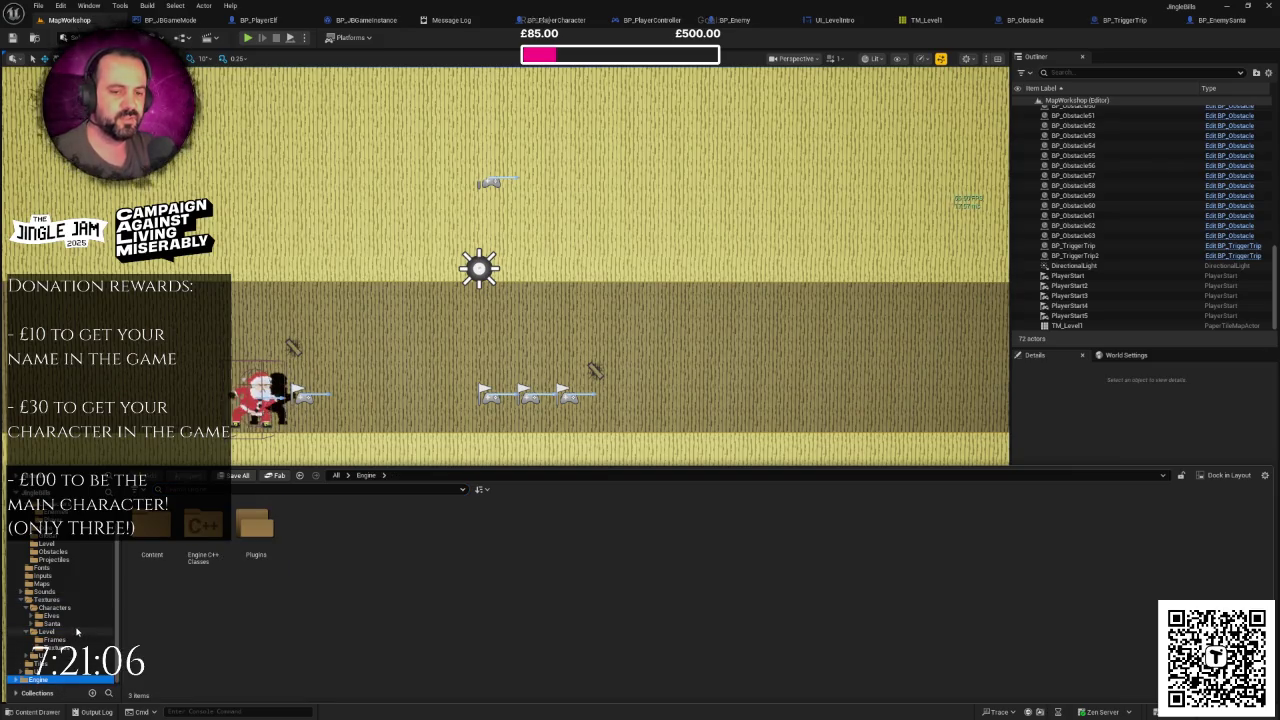
{"action": "scroll", "coordinate": [76, 631], "scroll_direction": "up", "scroll_amount": 2}
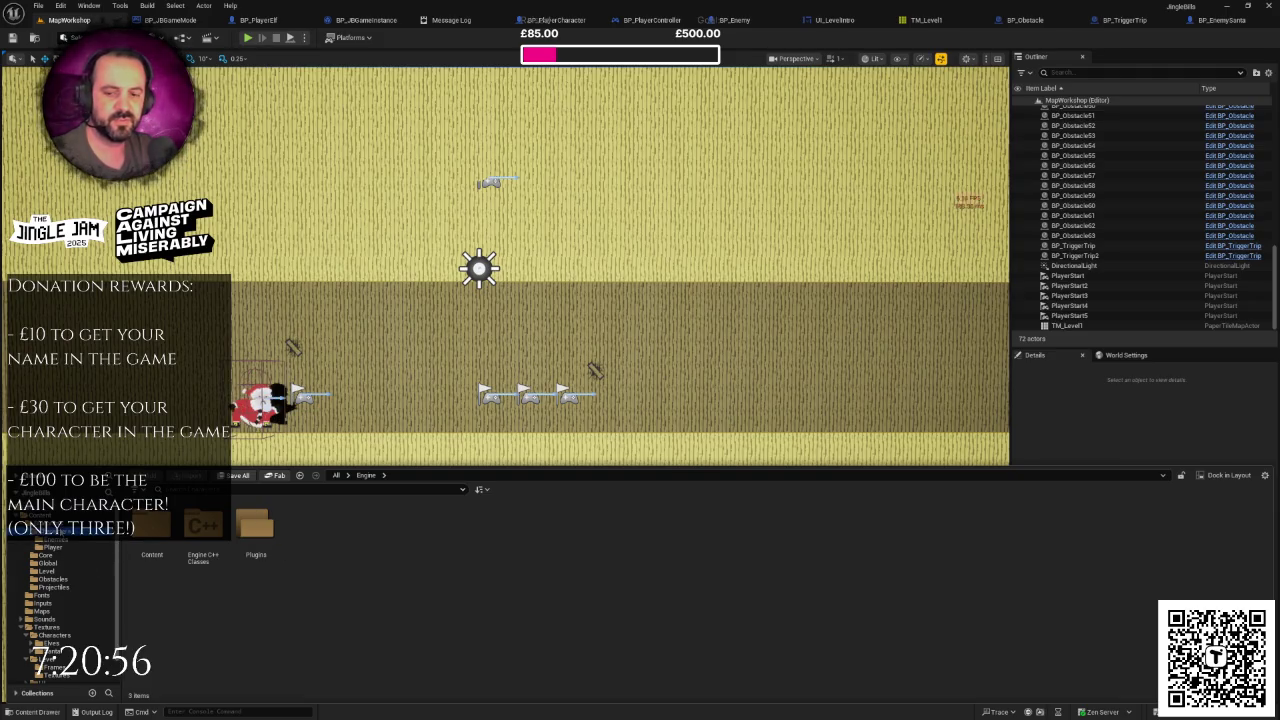
{"action": "left_click", "coordinate": [60, 540]}
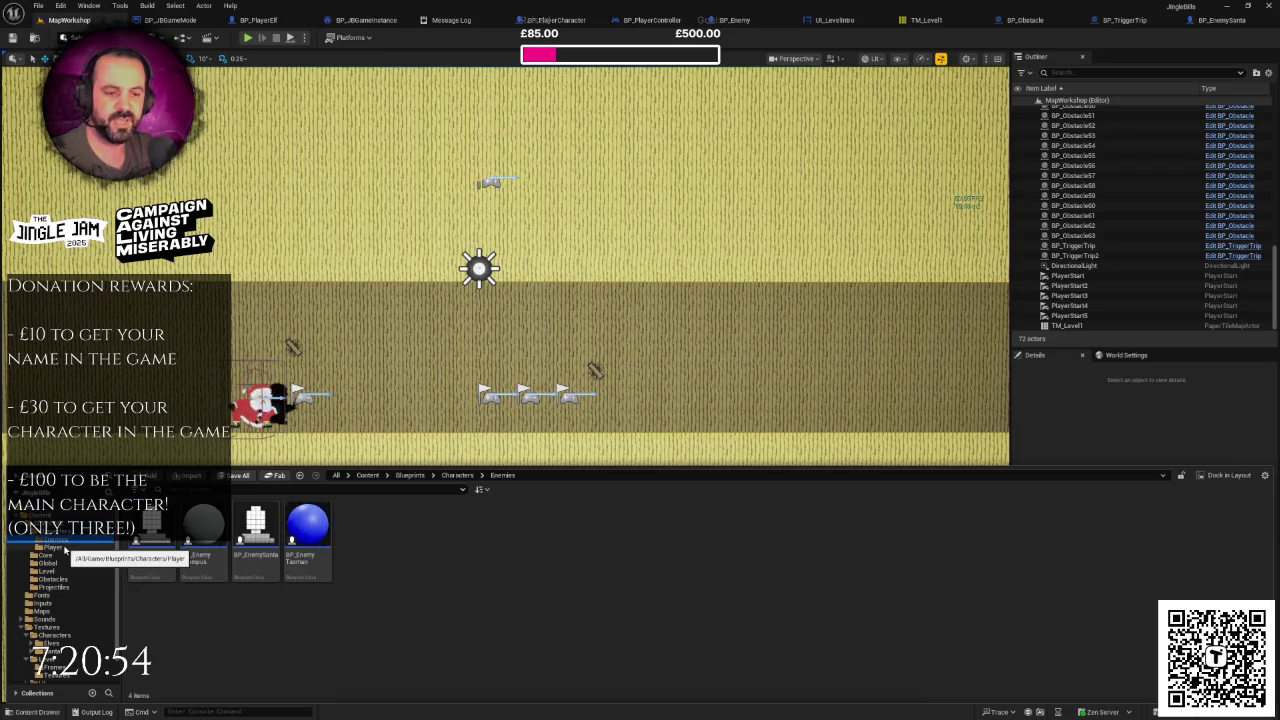
{"action": "left_click", "coordinate": [60, 548]}
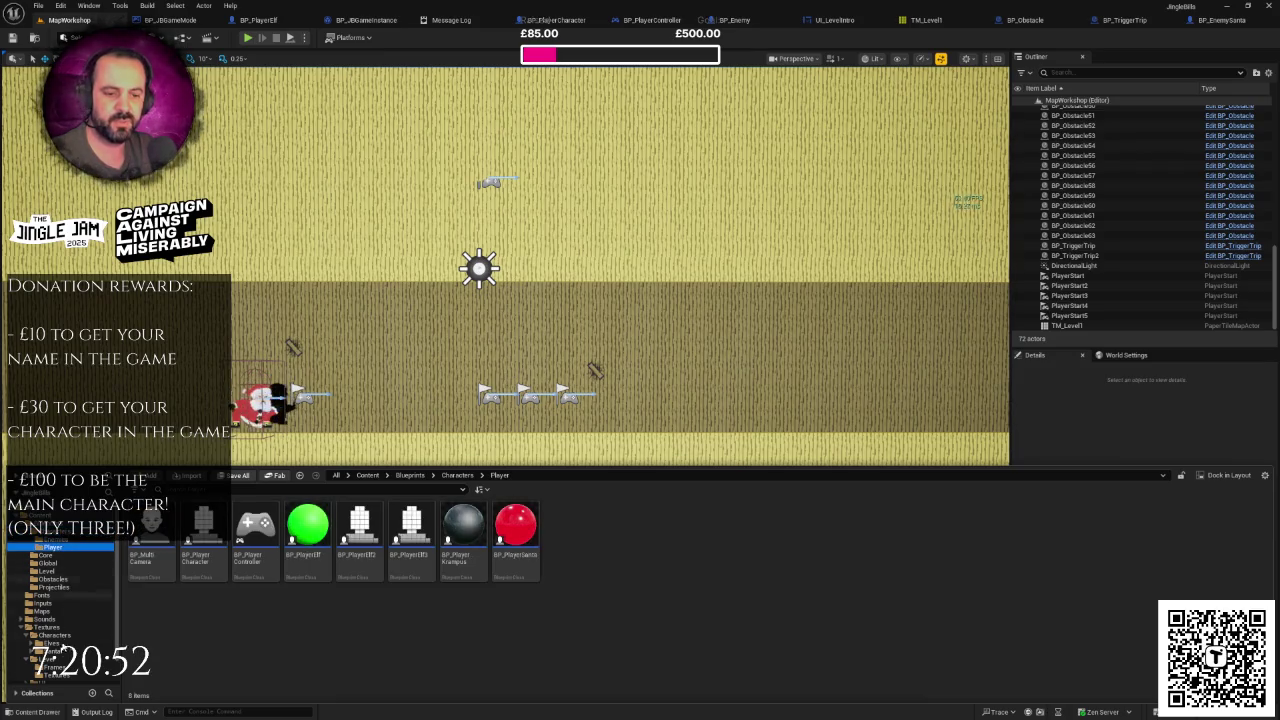
{"action": "scroll", "coordinate": [62, 643], "scroll_direction": "down", "scroll_amount": 1}
{"action": "left_click", "coordinate": [58, 648]}
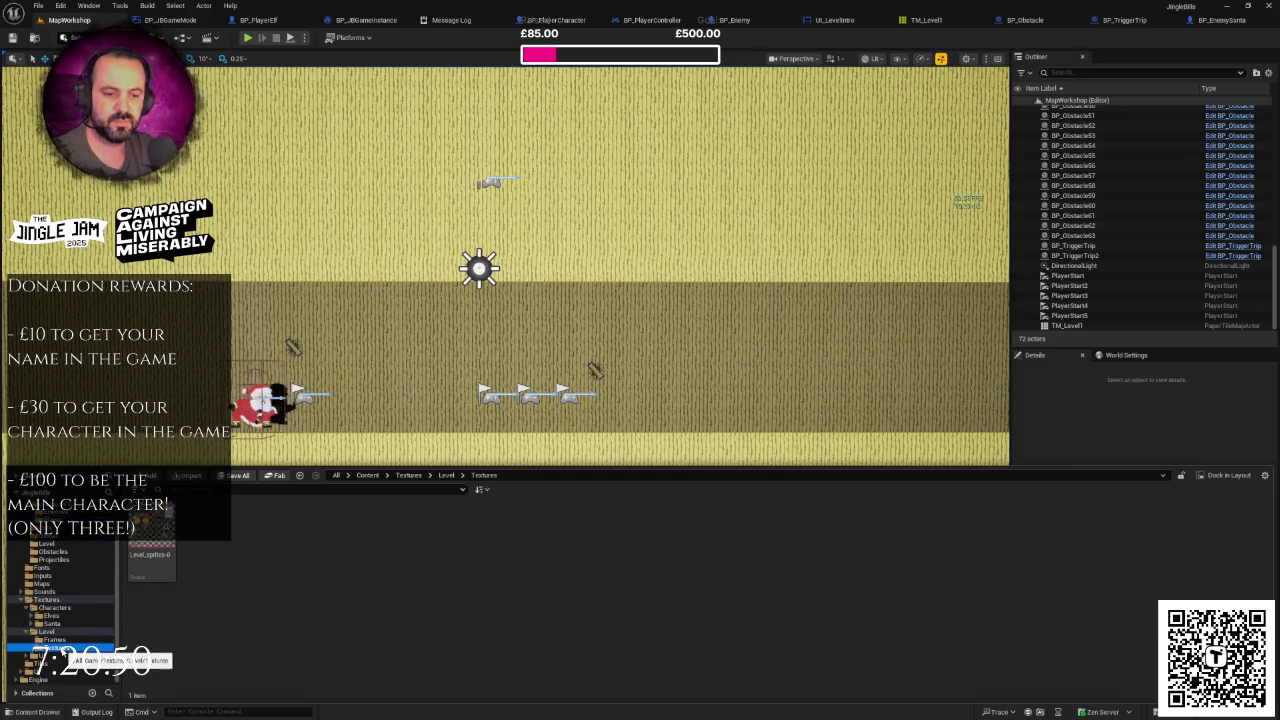
{"action": "left_click", "coordinate": [46, 631]}
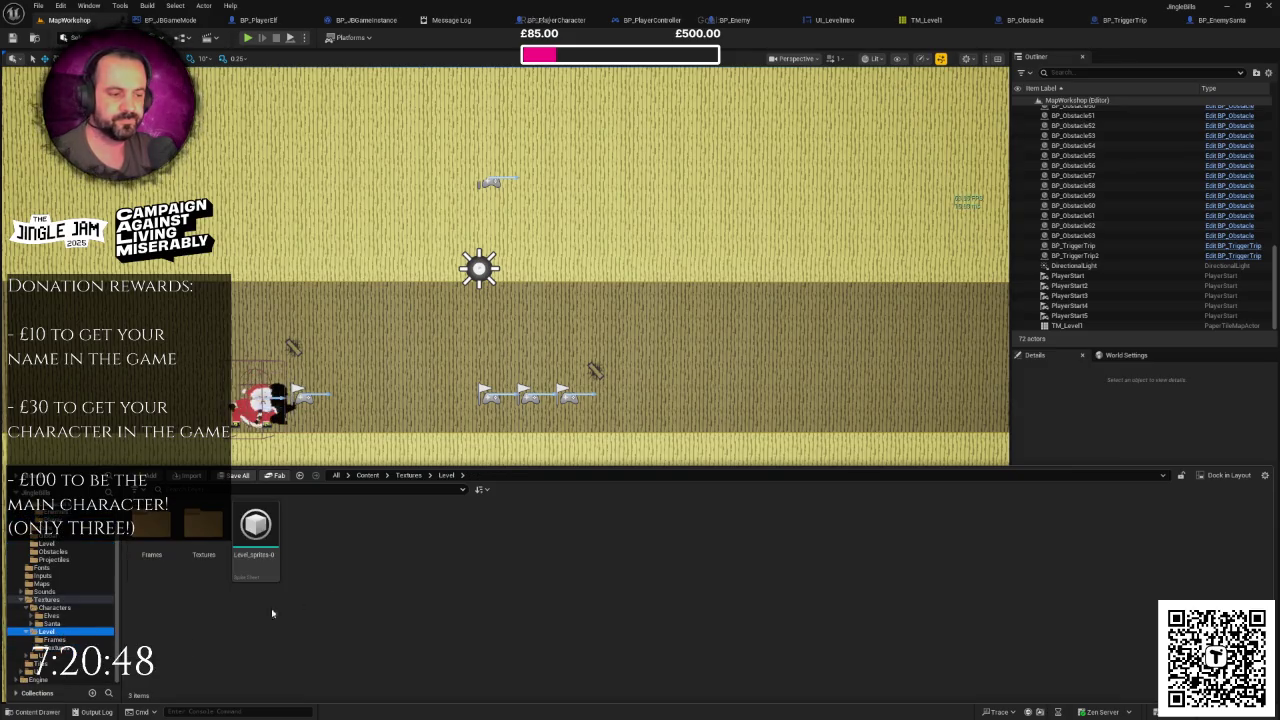
{"action": "right_click", "coordinate": [256, 530]}
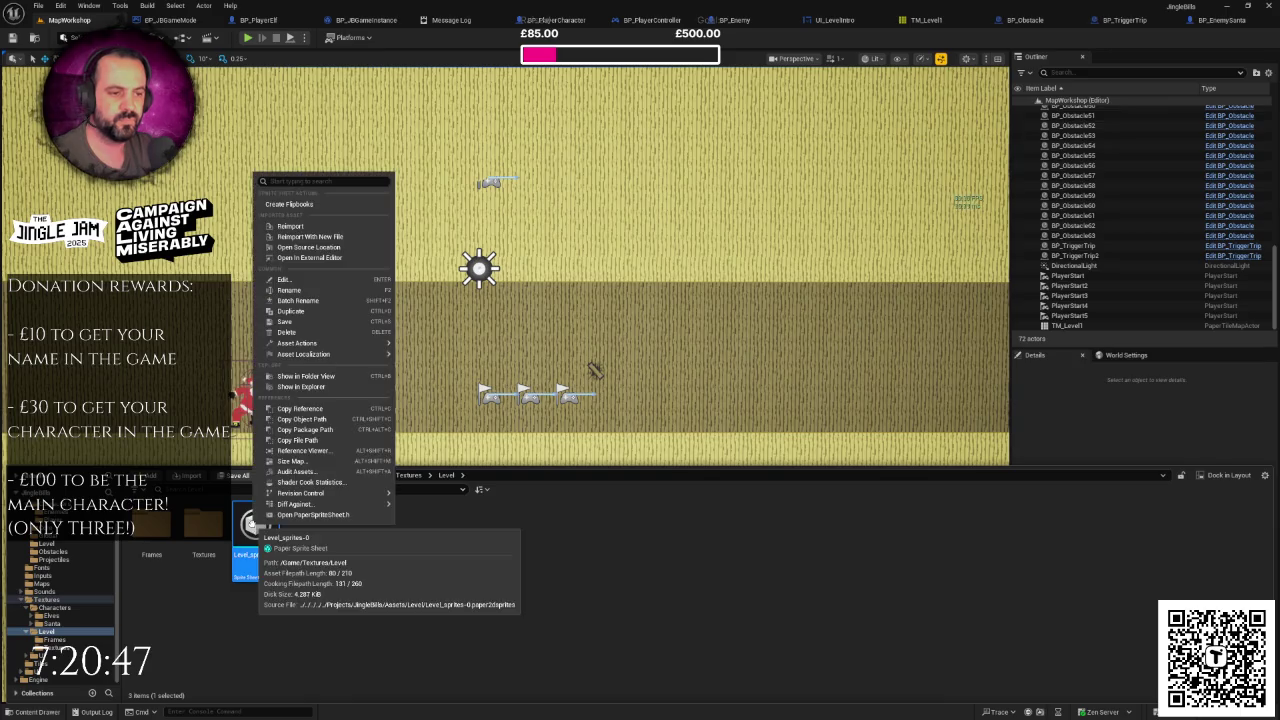
Step: Reimport Level_sprites-0 so it includes the newly published gift-box sprite
{"action": "left_click", "coordinate": [306, 228]}
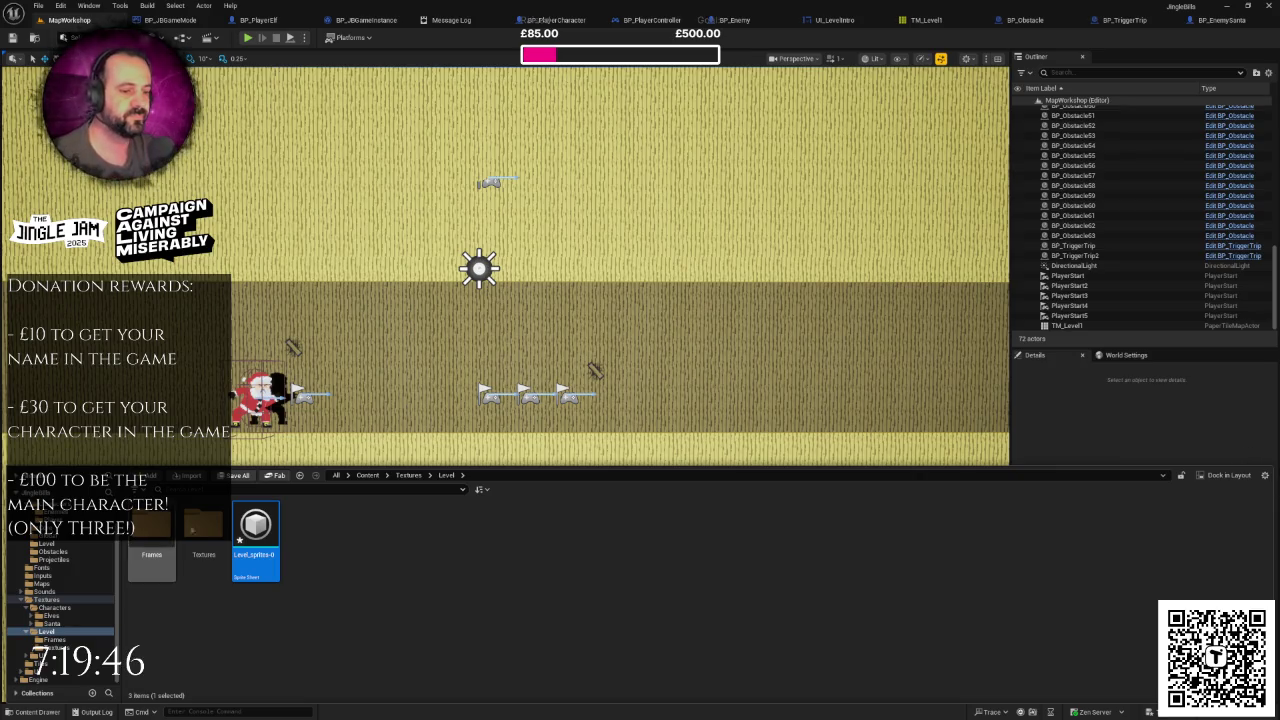
Step: Select an obstacle in the level and open its BP_Obstacle Blueprint for editing
{"action": "left_click", "coordinate": [663, 366]}
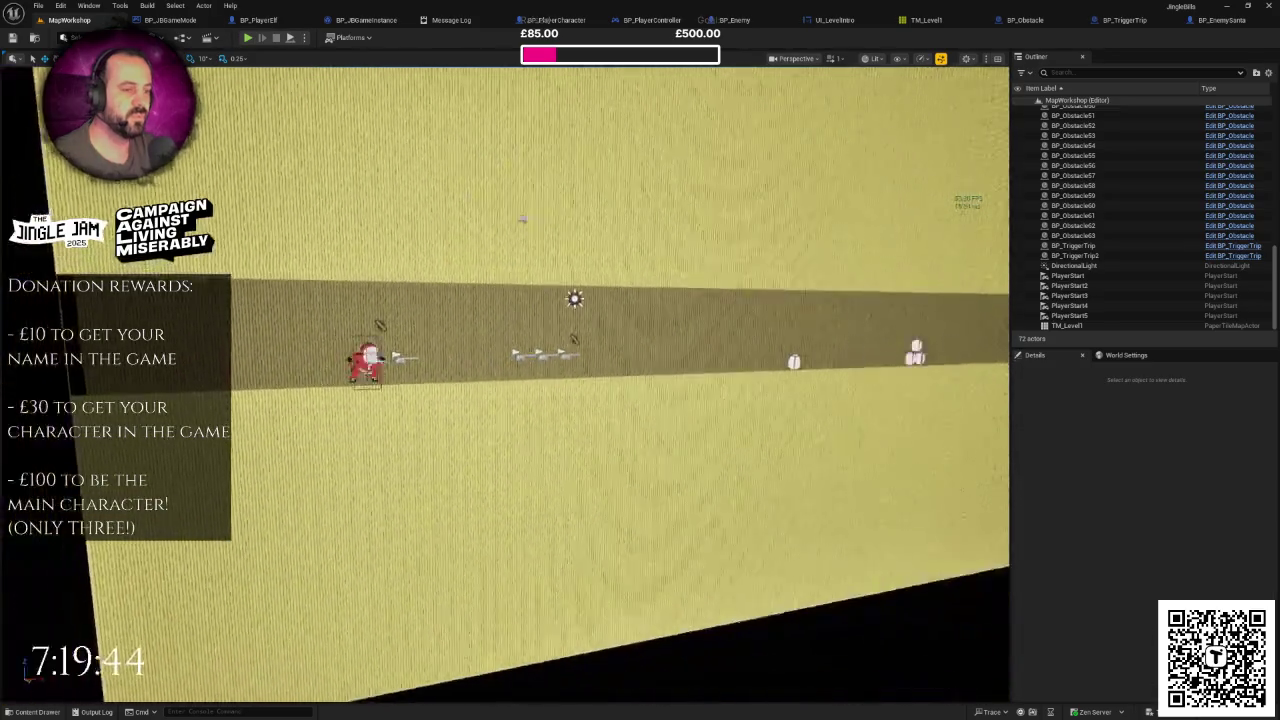
{"action": "key", "text": "ctrl+space"}
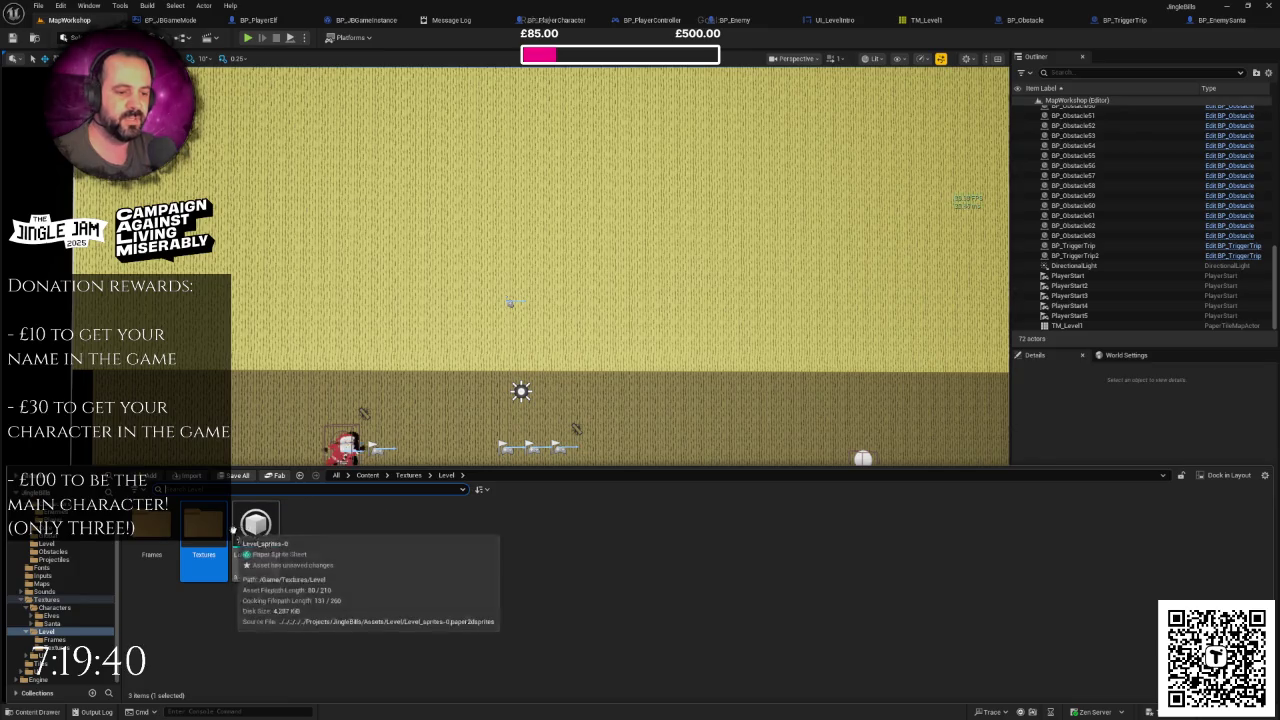
{"action": "scroll", "coordinate": [505, 385], "scroll_direction": "up", "scroll_amount": 6}
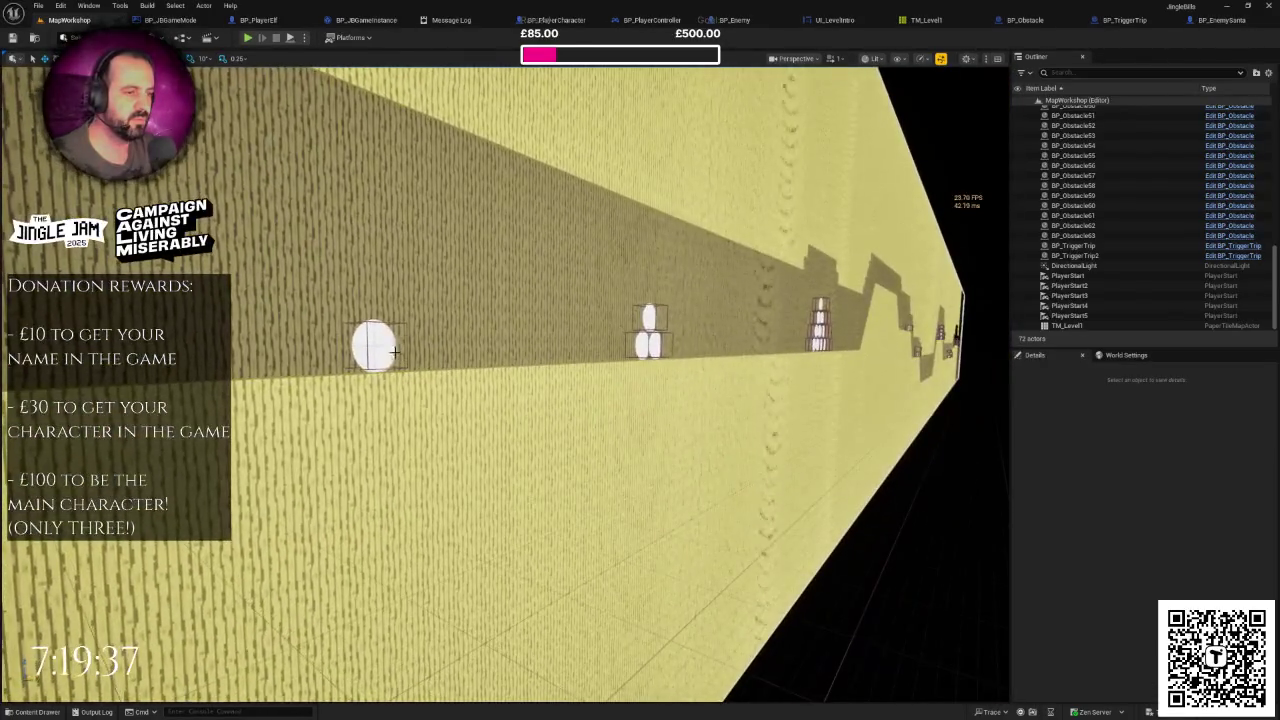
{"action": "left_click", "coordinate": [408, 346]}
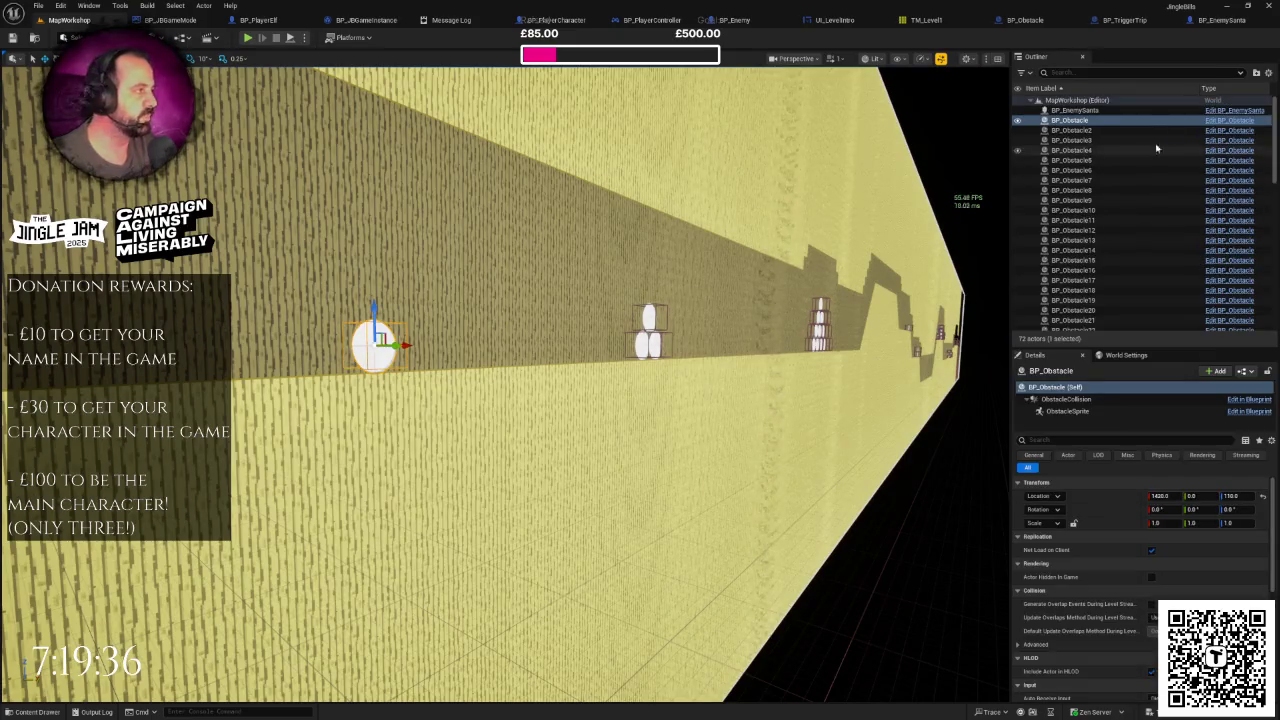
{"action": "left_click", "coordinate": [1229, 120]}
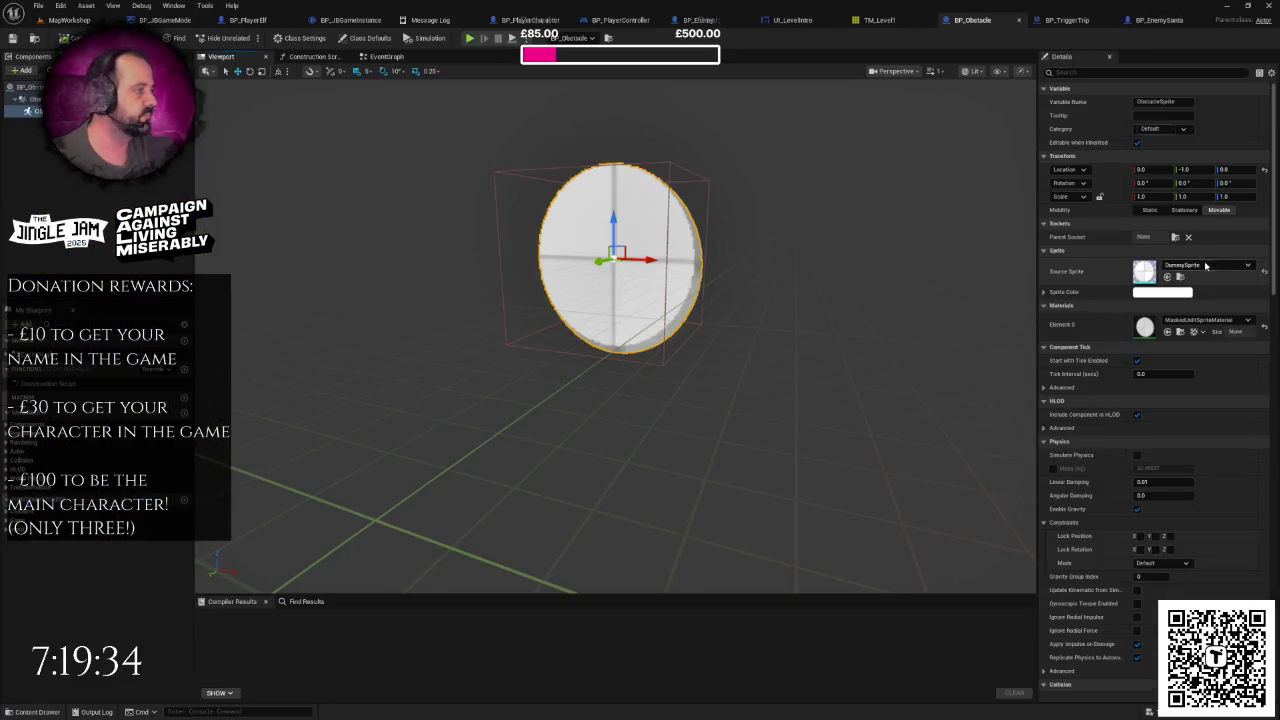
Step: Set BP_Obstacle's Source Sprite to present1_png and its scale to 2.0
{"action": "left_click", "coordinate": [1192, 320]}
{"action": "left_click", "coordinate": [1192, 265]}
{"action": "type", "text": "pre"}
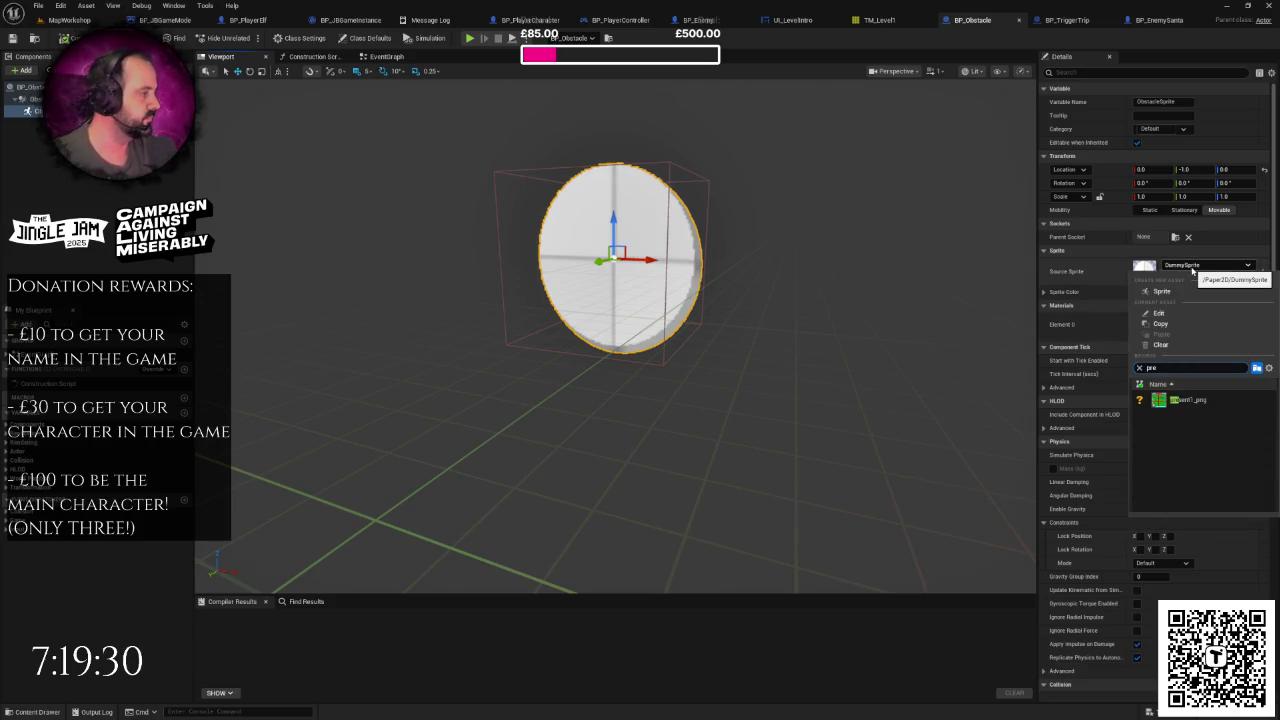
{"action": "left_click", "coordinate": [1176, 398]}
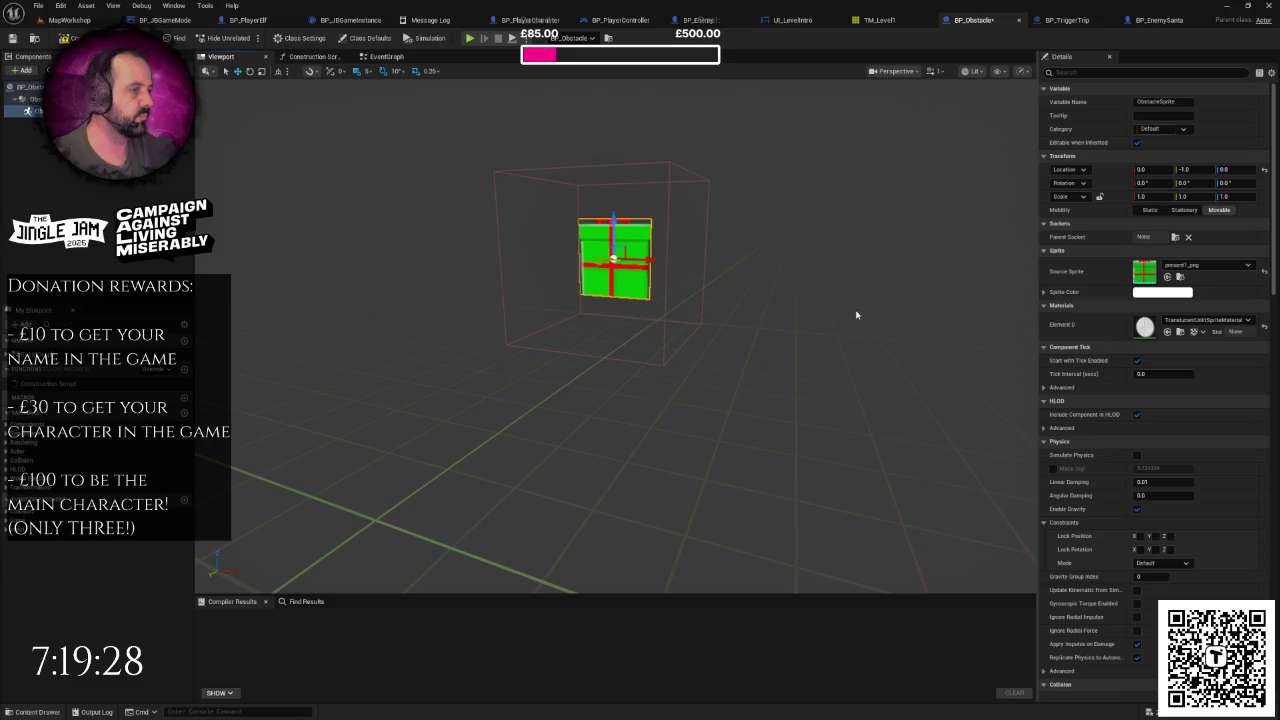
{"action": "left_click", "coordinate": [1224, 196]}
{"action": "type", "text": "2"}
{"action": "key", "text": "Return"}
{"action": "scroll", "coordinate": [851, 277], "scroll_direction": "down", "scroll_amount": 5}
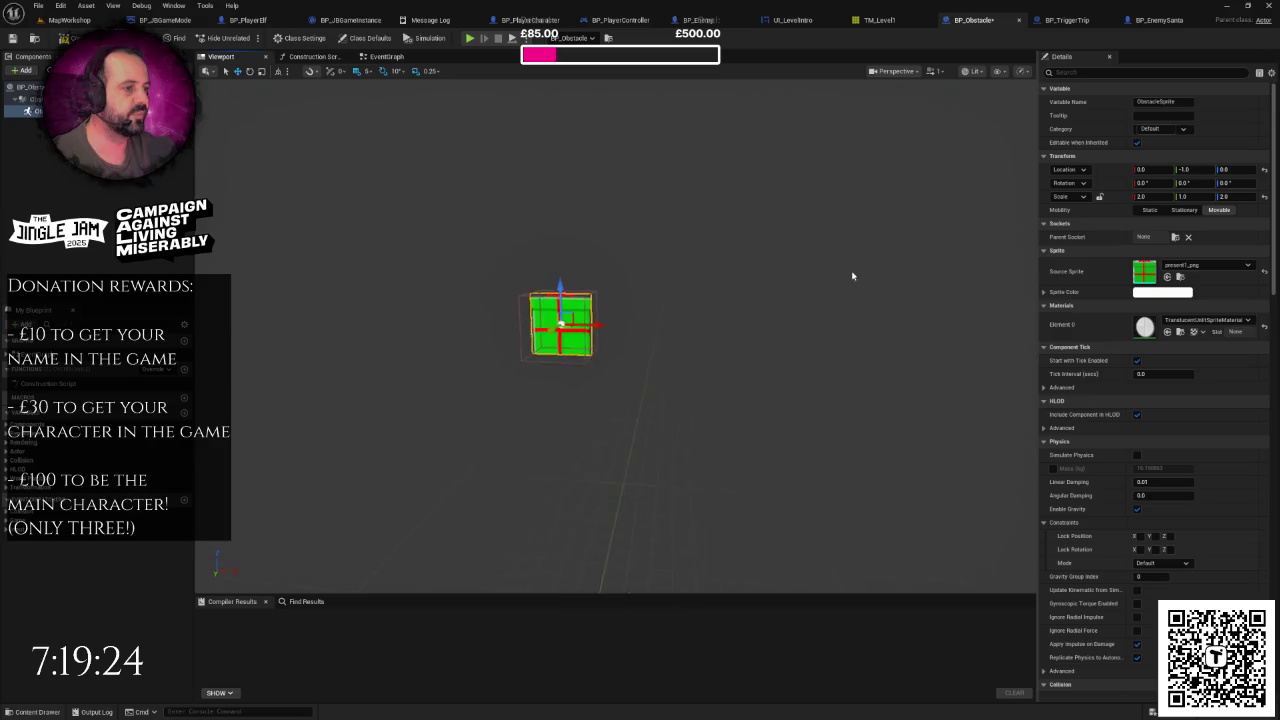
{"action": "left_click", "coordinate": [62, 20]}
{"action": "scroll", "coordinate": [505, 380], "scroll_direction": "down", "scroll_amount": 6}
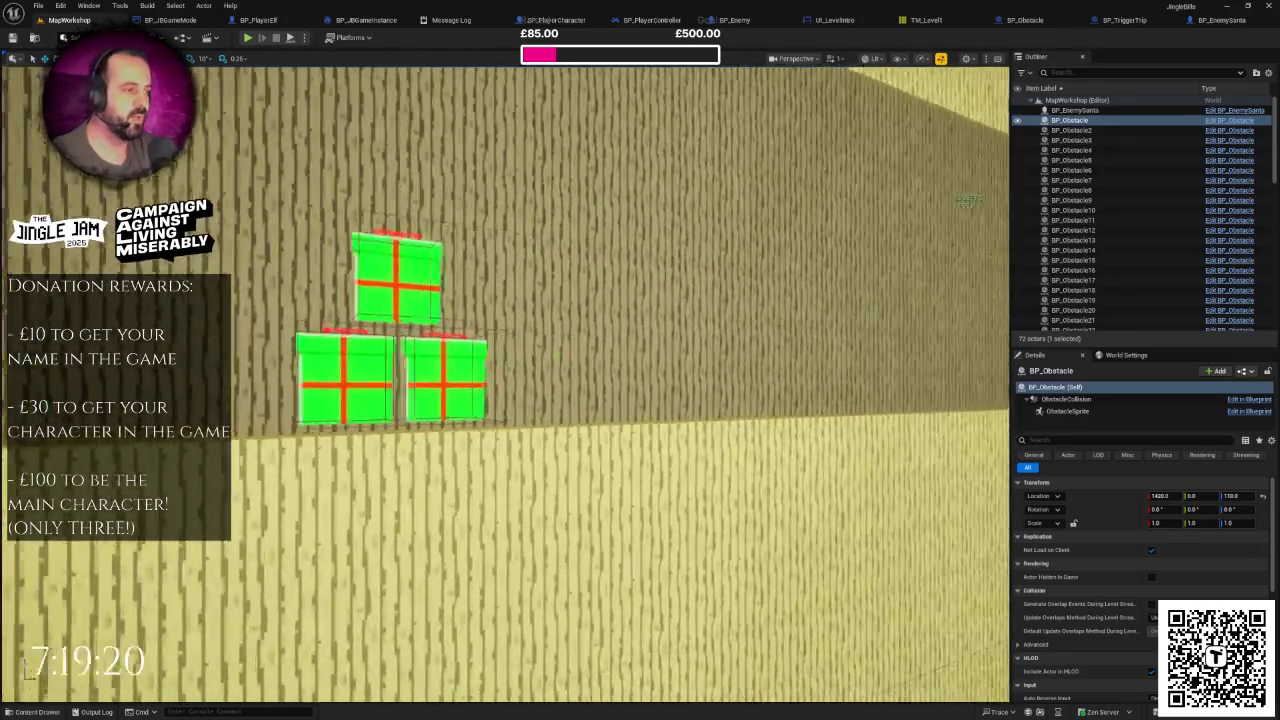
Step: In BP_Obstacle, scale the gift sprite to 2.1 on both X and Z
{"action": "scroll", "coordinate": [505, 380], "scroll_direction": "down", "scroll_amount": 5}
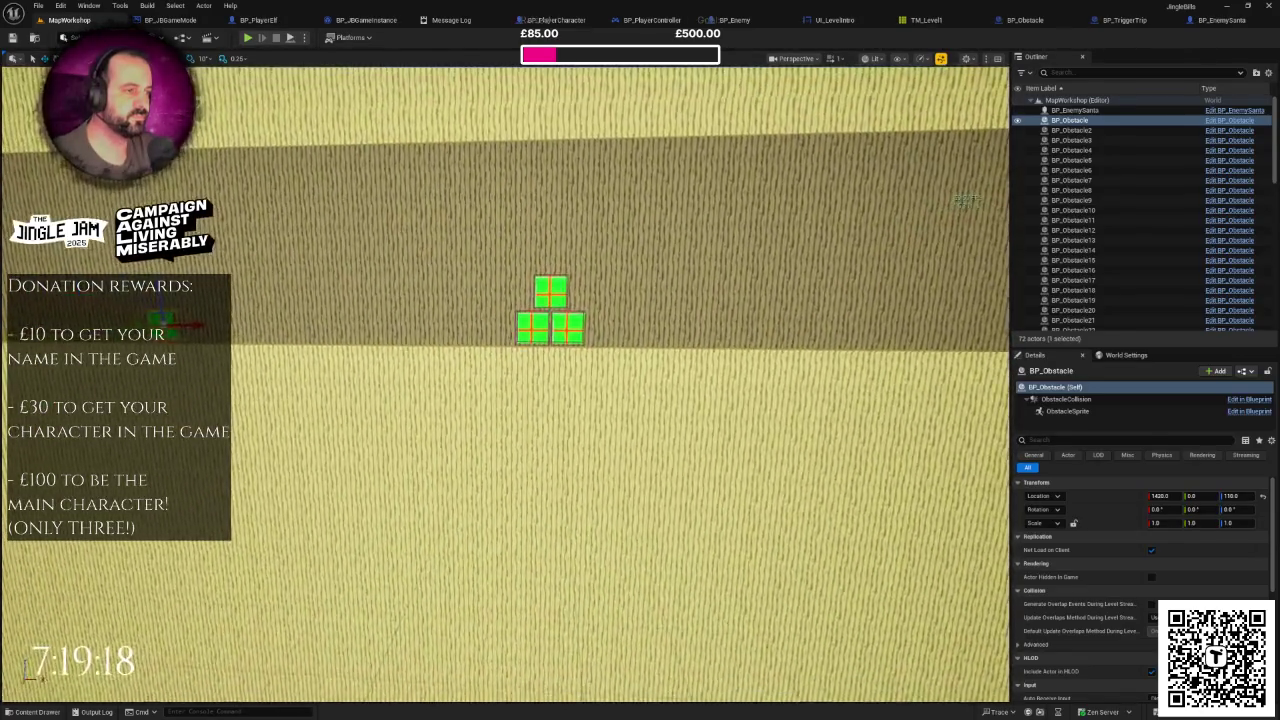
{"action": "scroll", "coordinate": [505, 380], "scroll_direction": "up", "scroll_amount": 8}
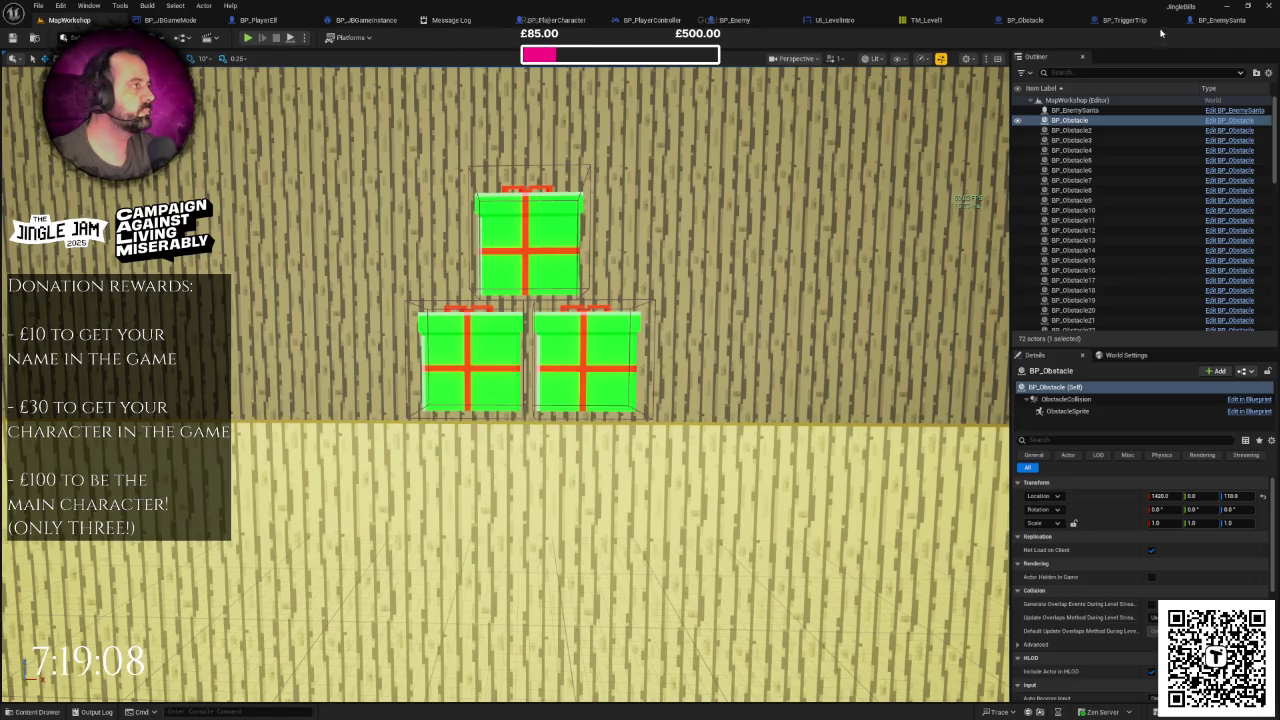
{"action": "left_click", "coordinate": [1025, 20]}
{"action": "mouse_move", "coordinate": [640, 450]}
{"action": "left_mouse_down"}
{"action": "mouse_move", "coordinate": [600, 420]}
{"action": "mouse_move", "coordinate": [590, 440]}
{"action": "mouse_move", "coordinate": [640, 430]}
{"action": "mouse_move", "coordinate": [680, 380]}
{"action": "mouse_move", "coordinate": [660, 390]}
{"action": "left_mouse_up"}
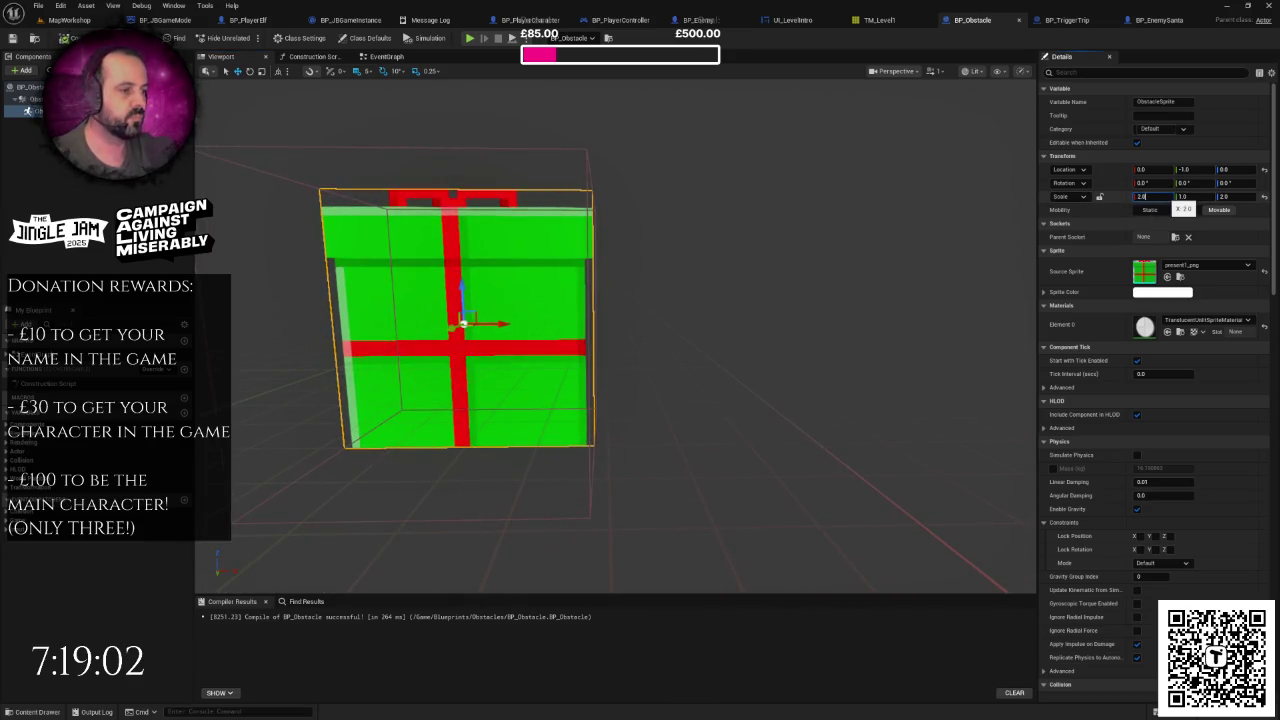
{"action": "key", "text": "Return"}
{"action": "scroll", "coordinate": [615, 330], "scroll_direction": "down", "scroll_amount": 5}
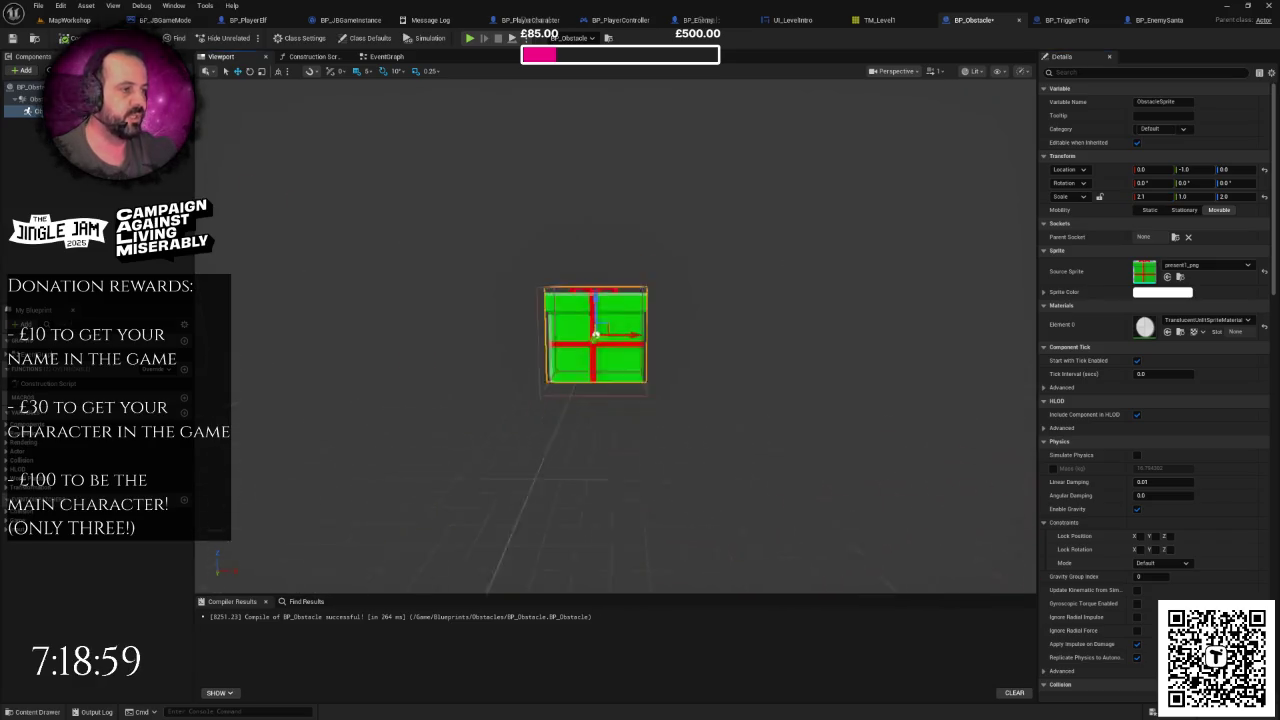
{"action": "mouse_move", "coordinate": [615, 400]}
{"action": "left_mouse_down"}
{"action": "mouse_move", "coordinate": [615, 420]}
{"action": "mouse_move", "coordinate": [628, 380]}
{"action": "left_mouse_up"}
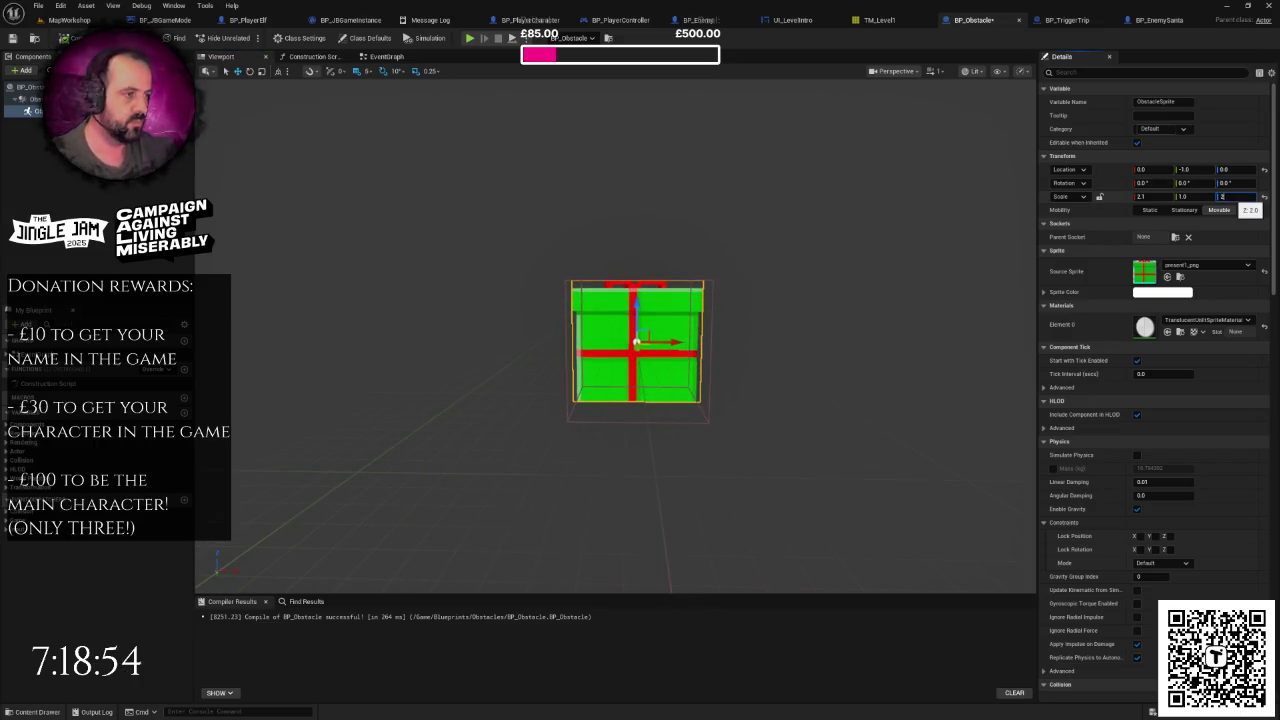
{"action": "type", "text": ".1"}
{"action": "key", "text": "Return"}
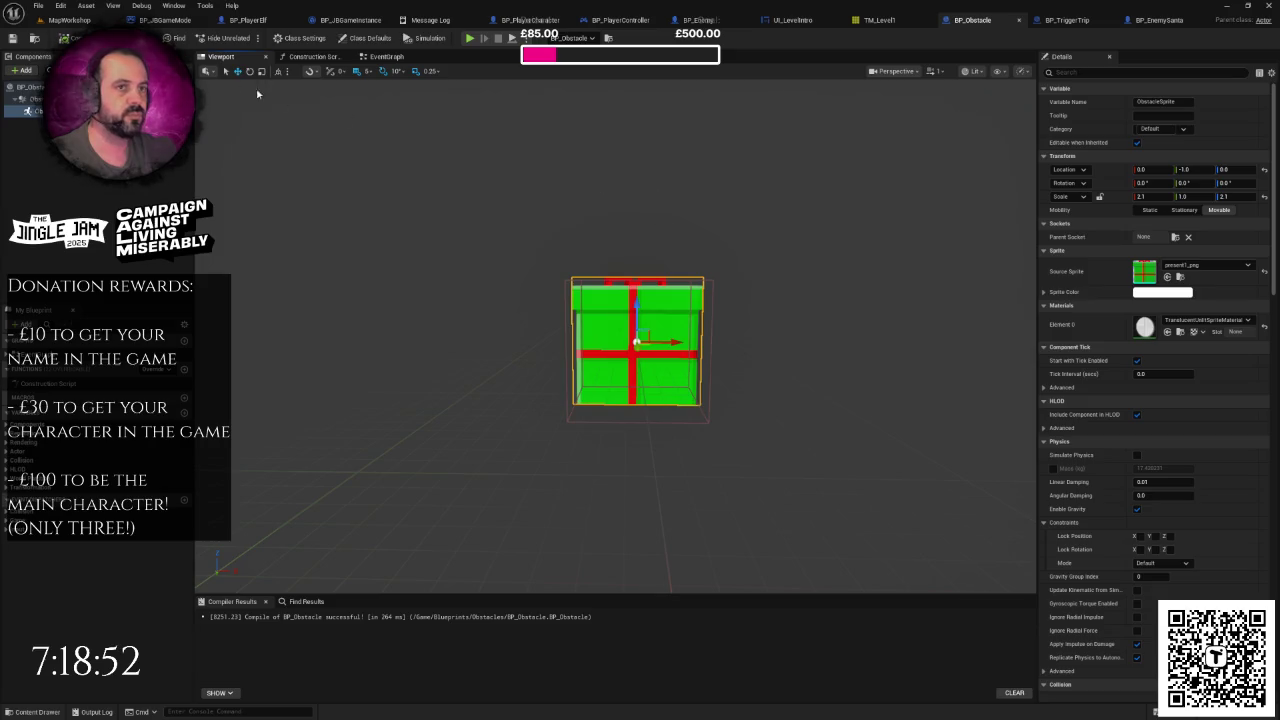
Step: Start a play-test of the MapWorkshop level
{"action": "left_click", "coordinate": [68, 19]}
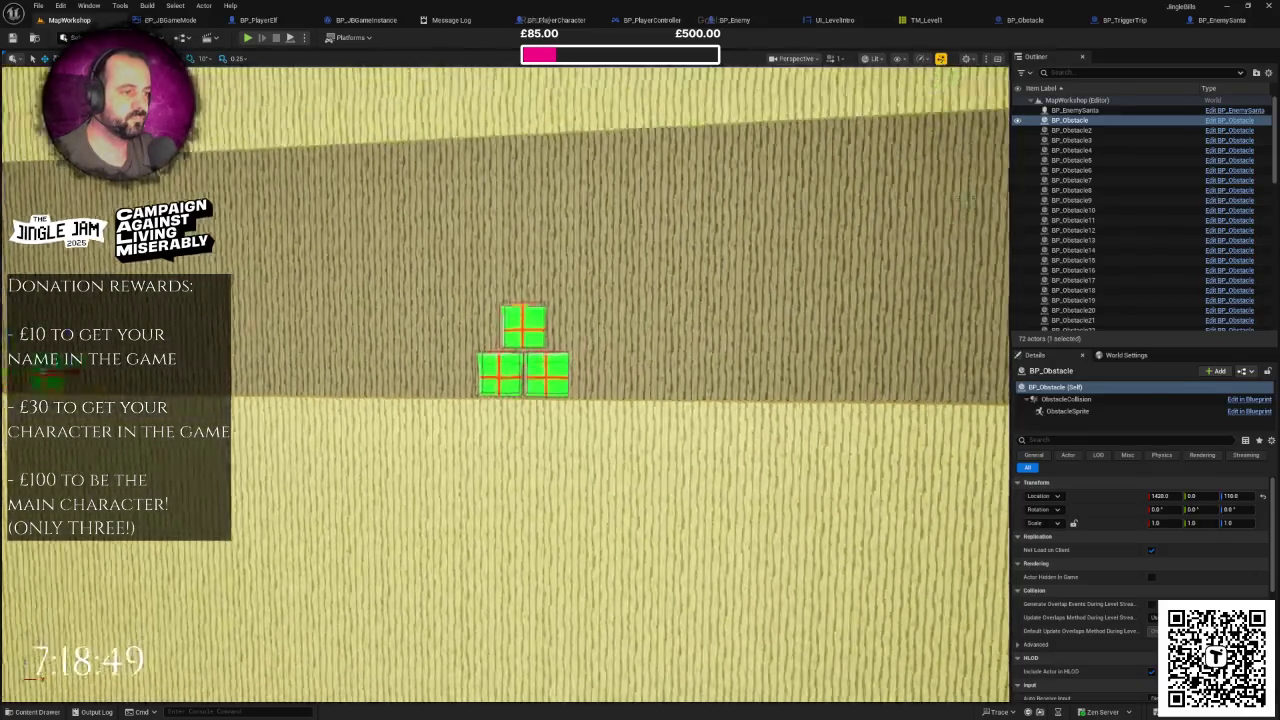
{"action": "scroll", "coordinate": [293, 125], "scroll_direction": "down", "scroll_amount": 3}
{"action": "left_click", "coordinate": [248, 38]}
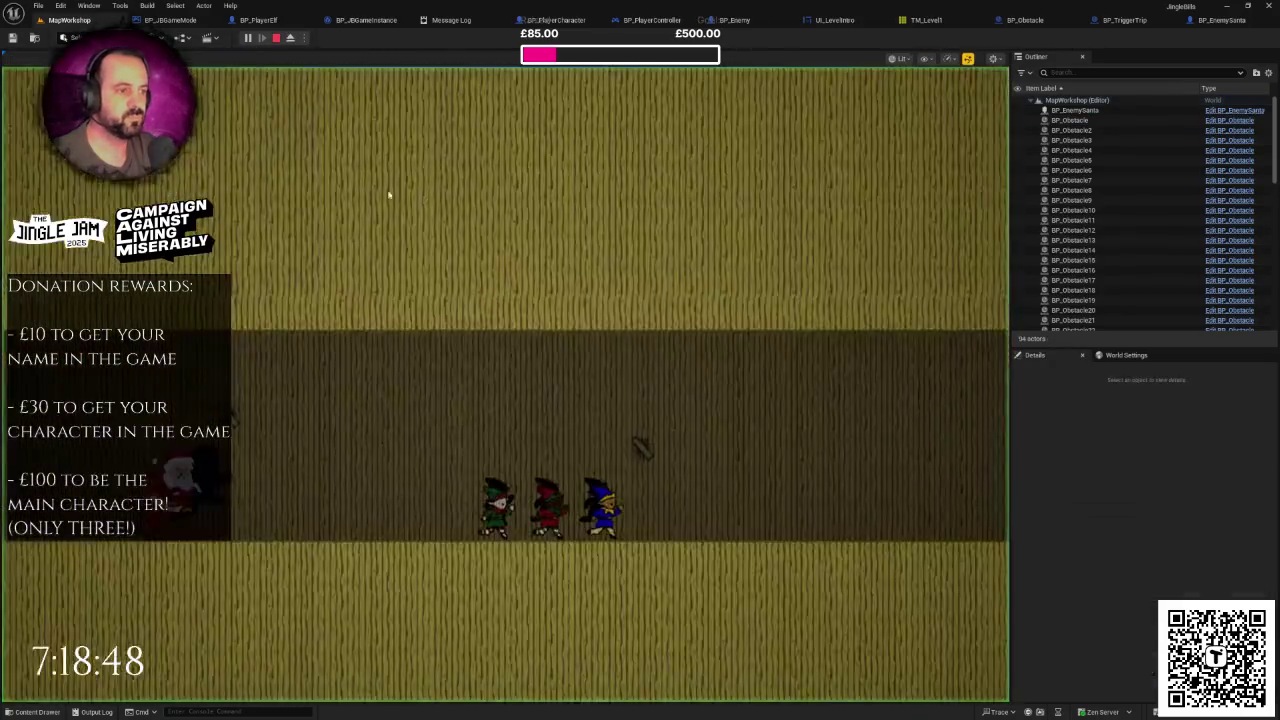
Step: Start the game with W, then jump the elf over the gift-box pyramid
{"action": "key", "text": "w"}
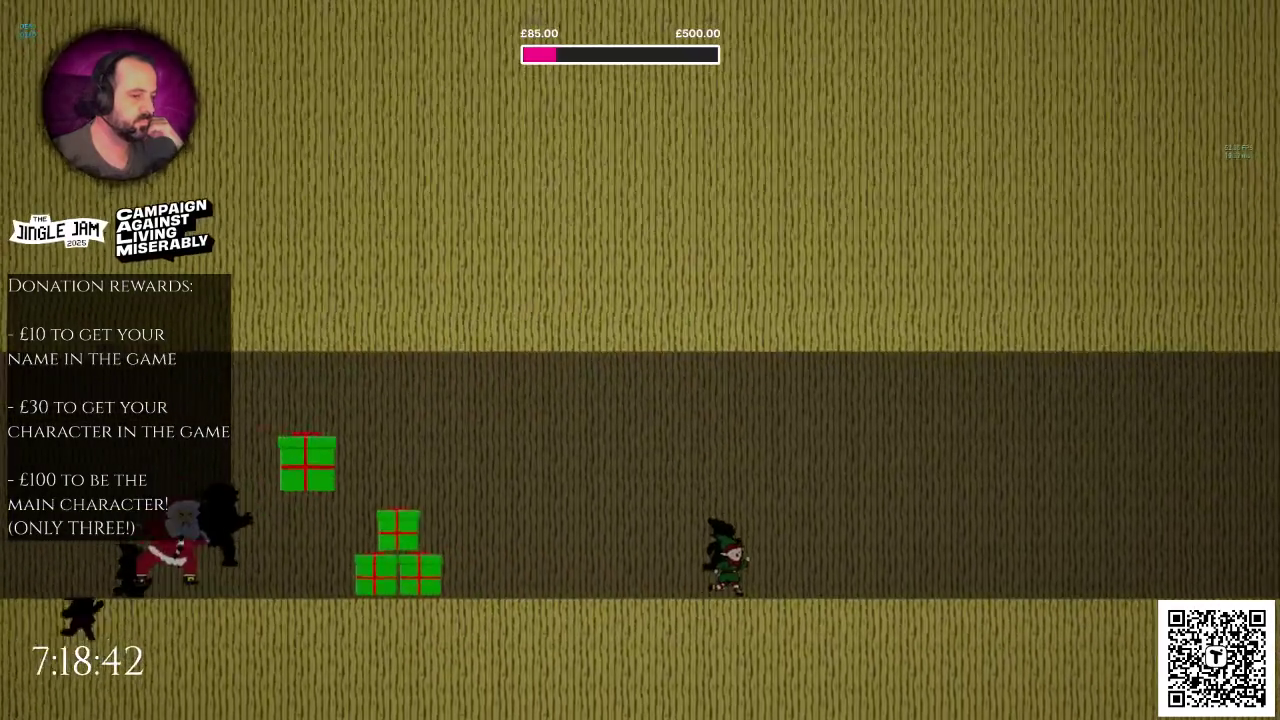
{"action": "key", "text": "w"}
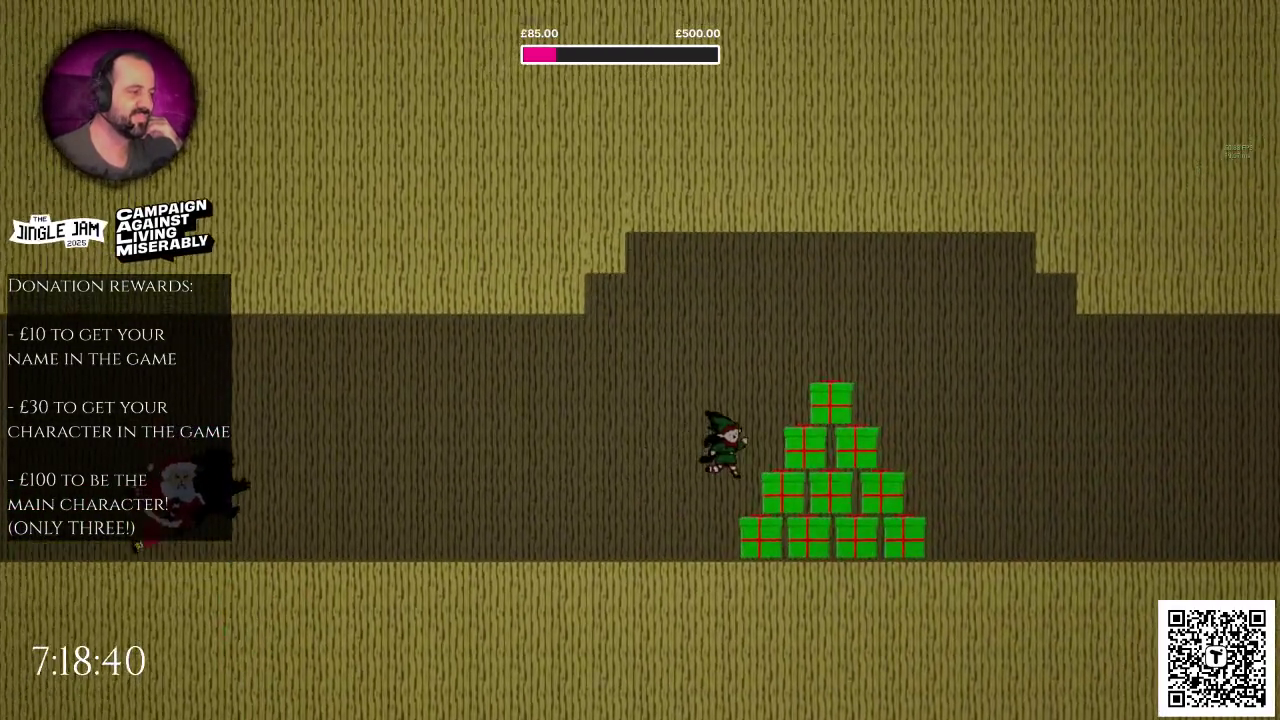
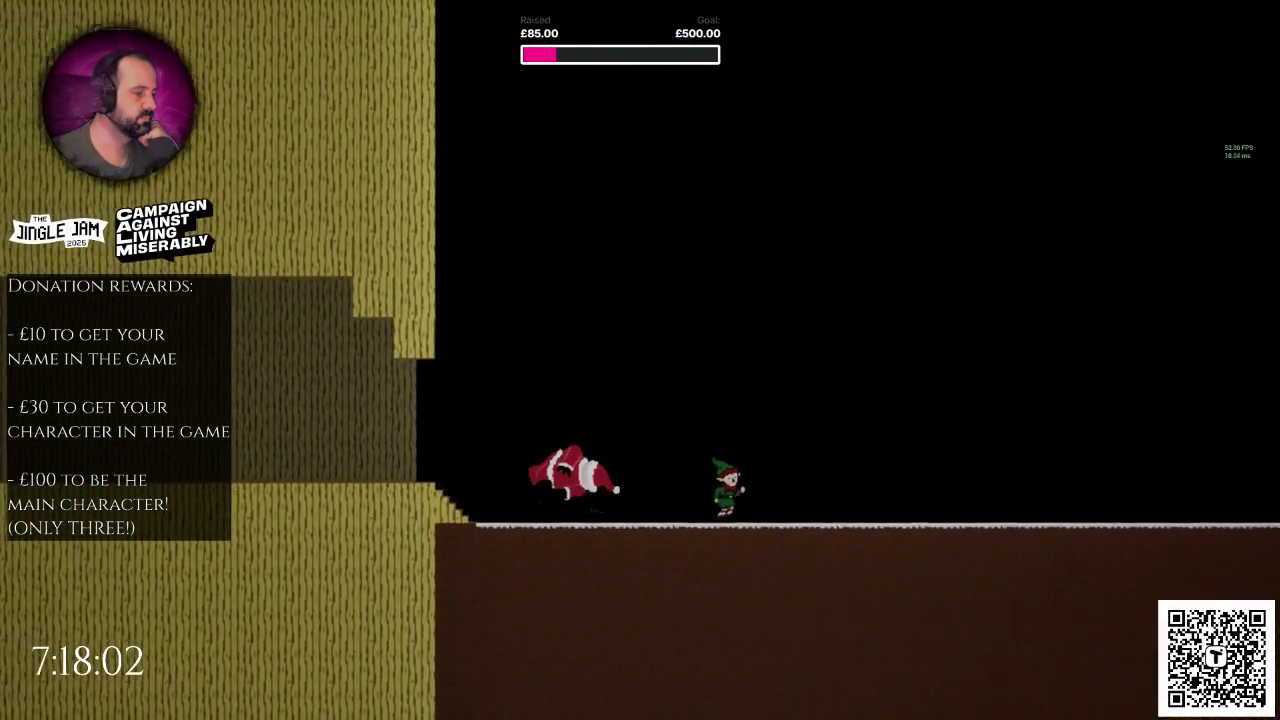
Step: End the Santa-chase play-test, frame the selected BP_Obstacle, and select the TM_Level1 tile map
{"action": "key", "text": "Escape"}
{"action": "key", "text": "f"}
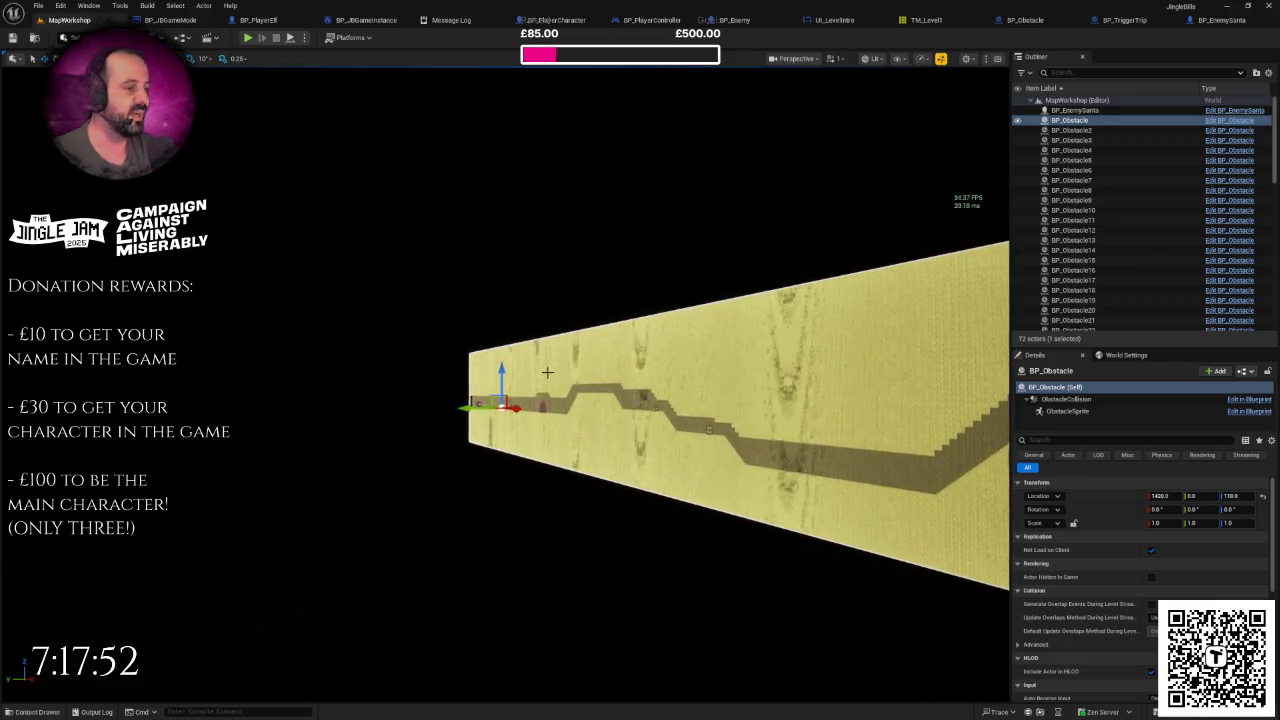
{"action": "left_click", "coordinate": [680, 428]}
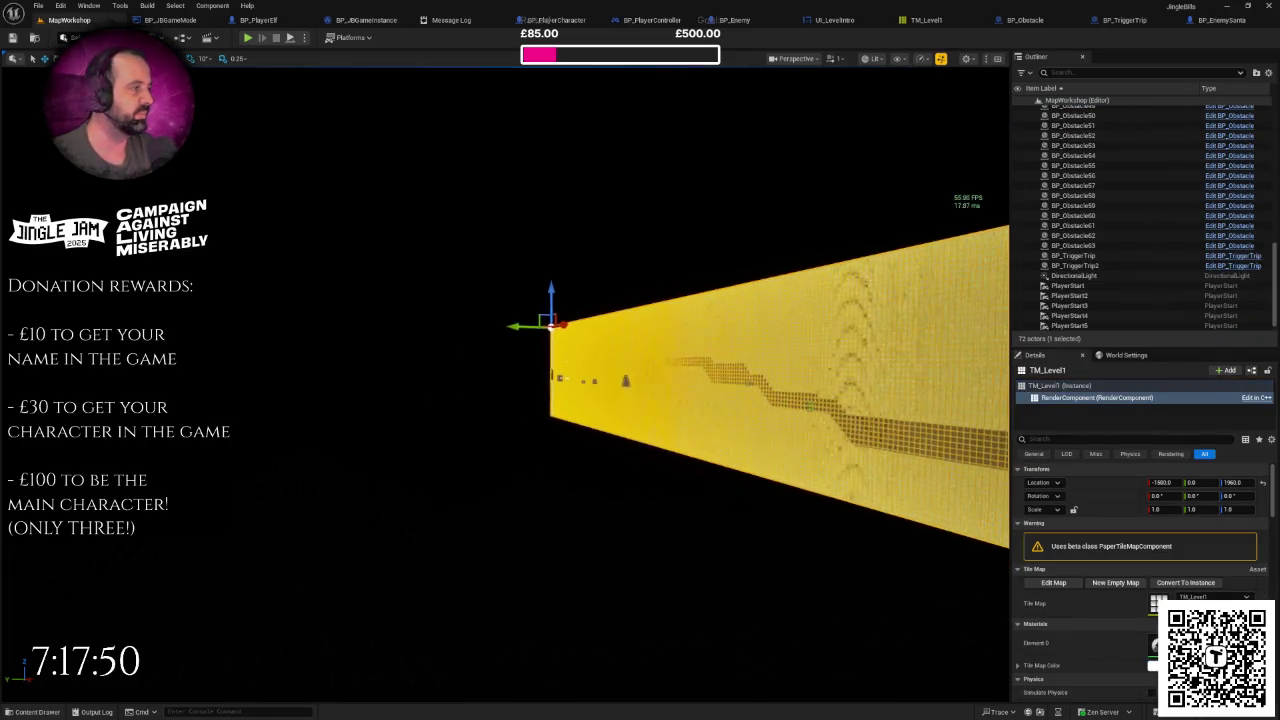
Step: Deselect the tile map, orbit to an oblique view, and open the Textures/Level/Frames folder
{"action": "key", "text": "Escape"}
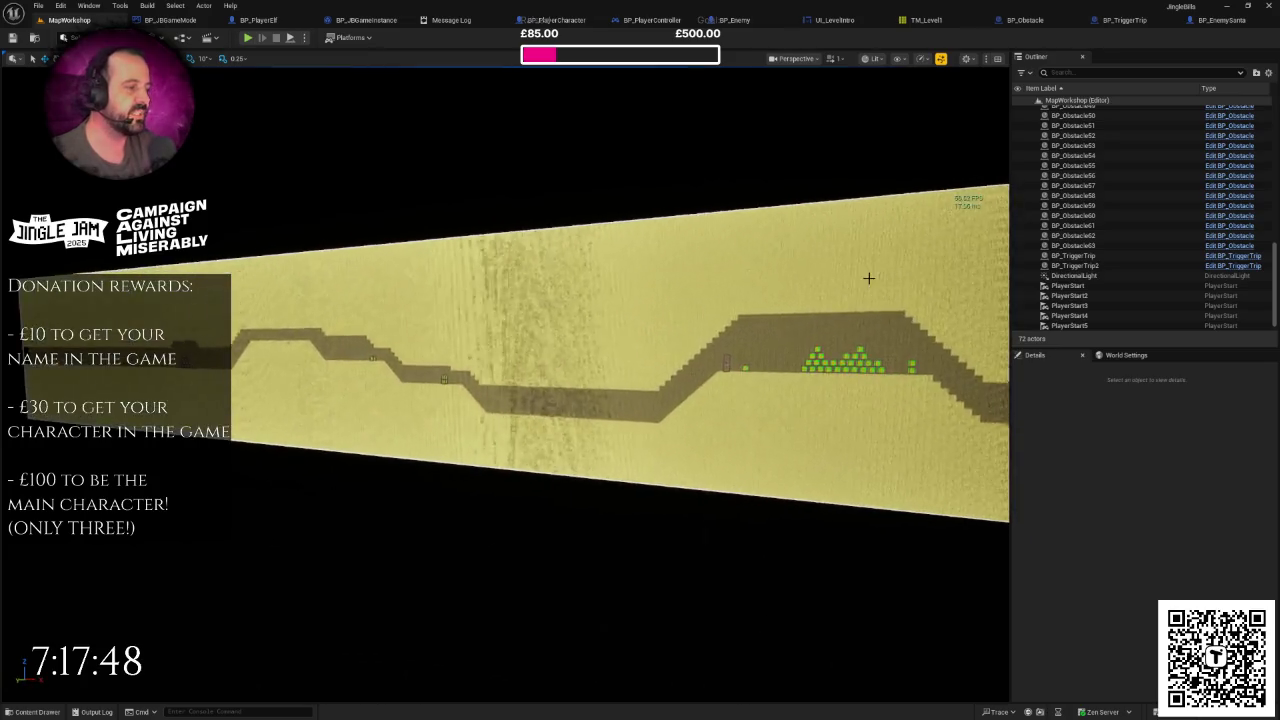
{"action": "scroll", "coordinate": [492, 381], "scroll_direction": "up", "scroll_amount": 5}
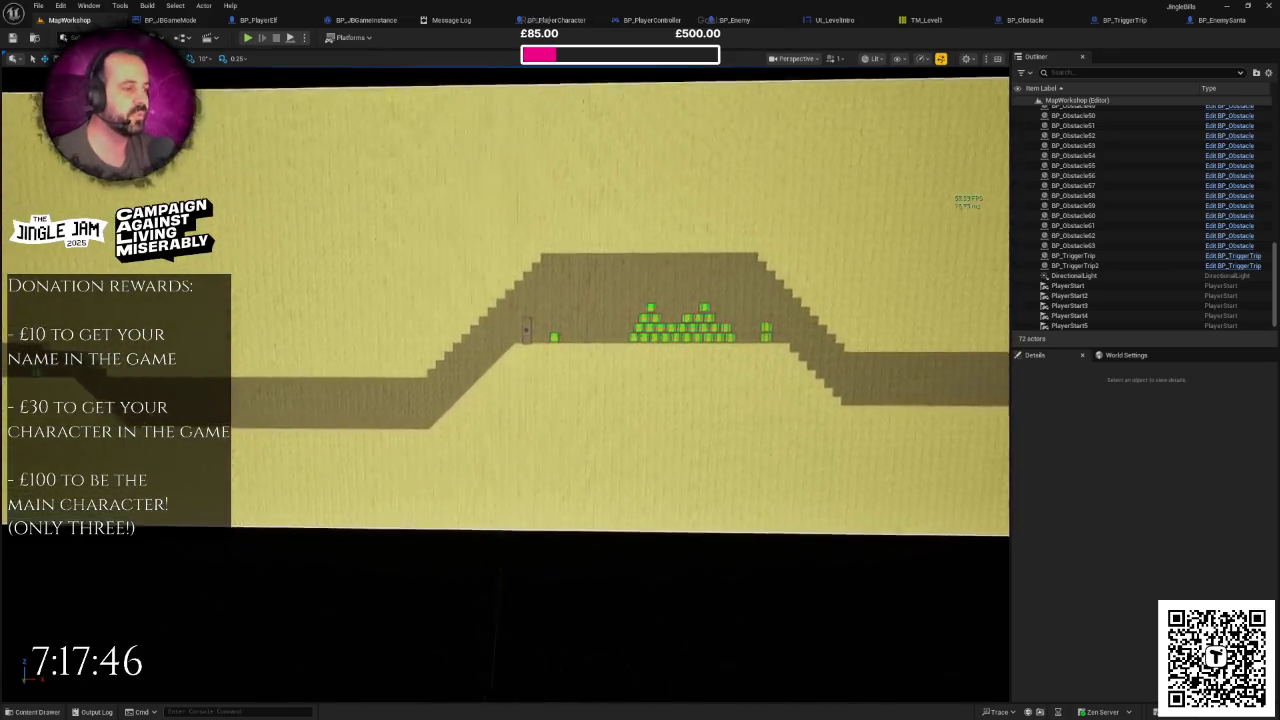
{"action": "mouse_move", "coordinate": [492, 381]}
{"action": "left_mouse_down"}
{"action": "mouse_move", "coordinate": [364, 345]}
{"action": "mouse_move", "coordinate": [266, 363]}
{"action": "mouse_move", "coordinate": [330, 344]}
{"action": "mouse_move", "coordinate": [350, 390]}
{"action": "mouse_move", "coordinate": [638, 290]}
{"action": "left_mouse_up"}
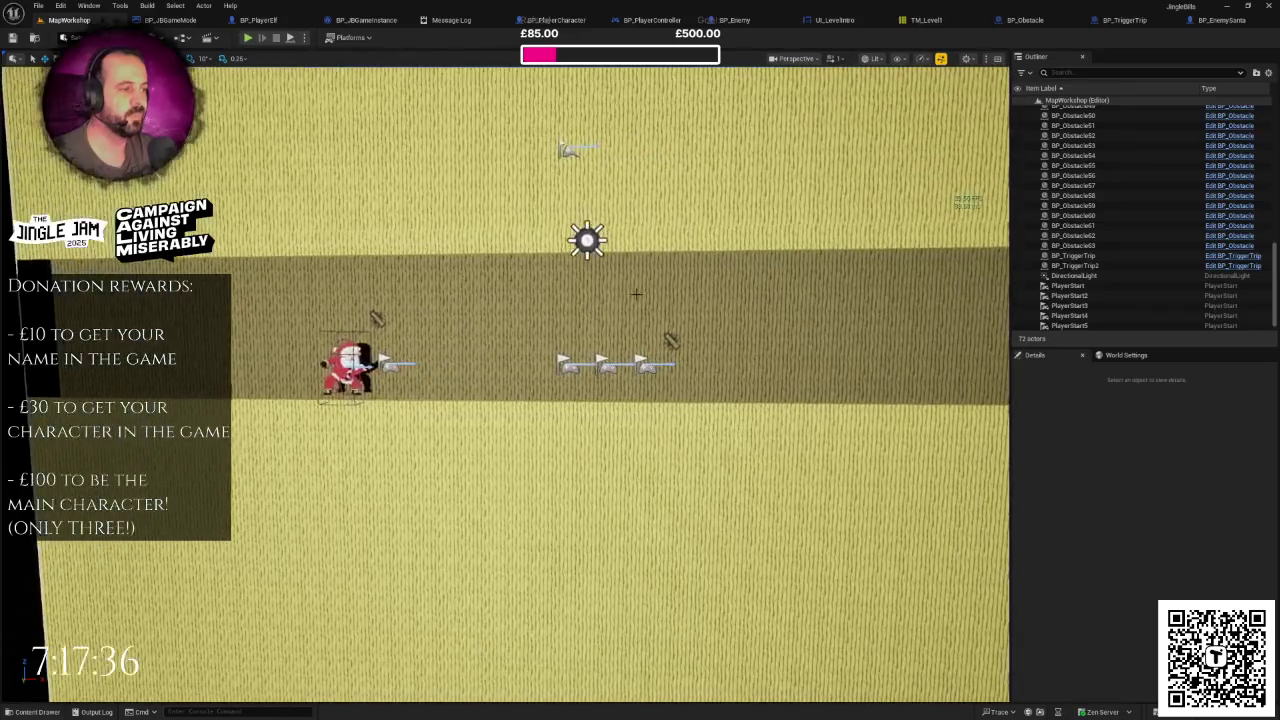
{"action": "key", "text": "ctrl+space"}
{"action": "double_click", "coordinate": [151, 525]}
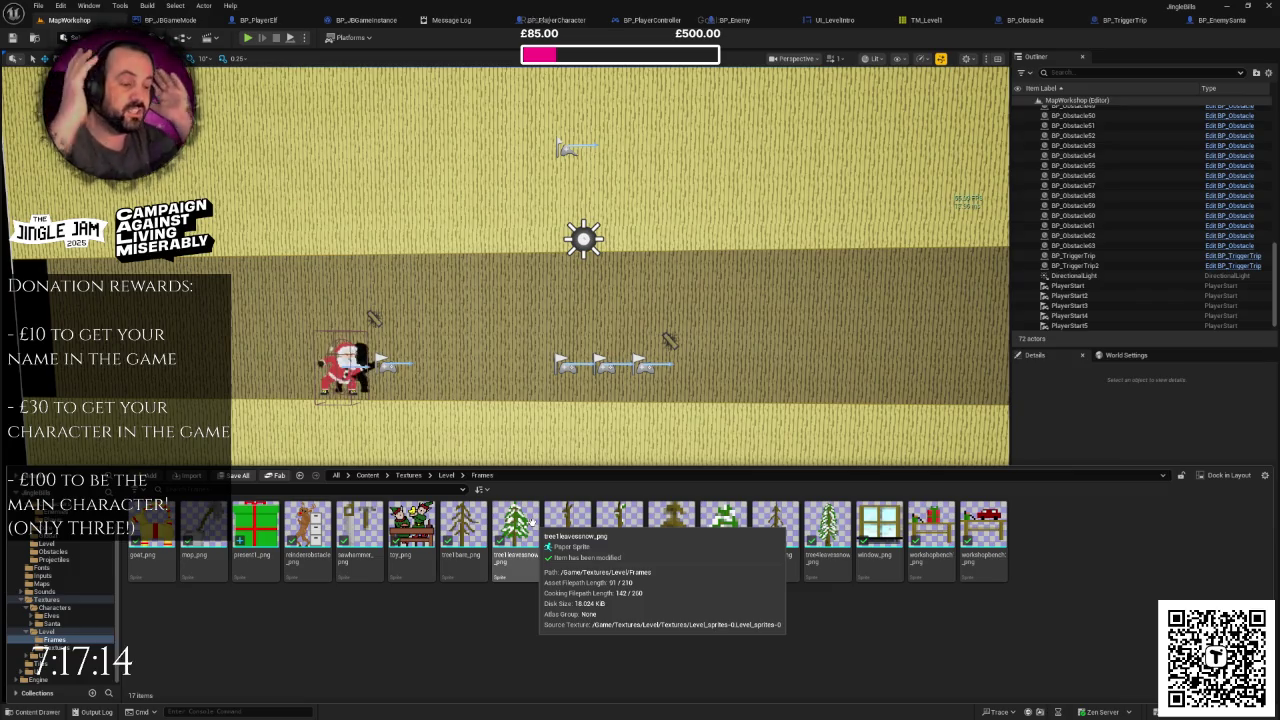
Step: Browse the texture folders to Characters > Santa and open the FB_SantaFall flipbook
{"action": "mouse_move", "coordinate": [600, 300]}
{"action": "left_mouse_down"}
{"action": "mouse_move", "coordinate": [520, 225]}
{"action": "mouse_move", "coordinate": [490, 260]}
{"action": "mouse_move", "coordinate": [520, 245]}
{"action": "mouse_move", "coordinate": [495, 265]}
{"action": "left_mouse_up"}
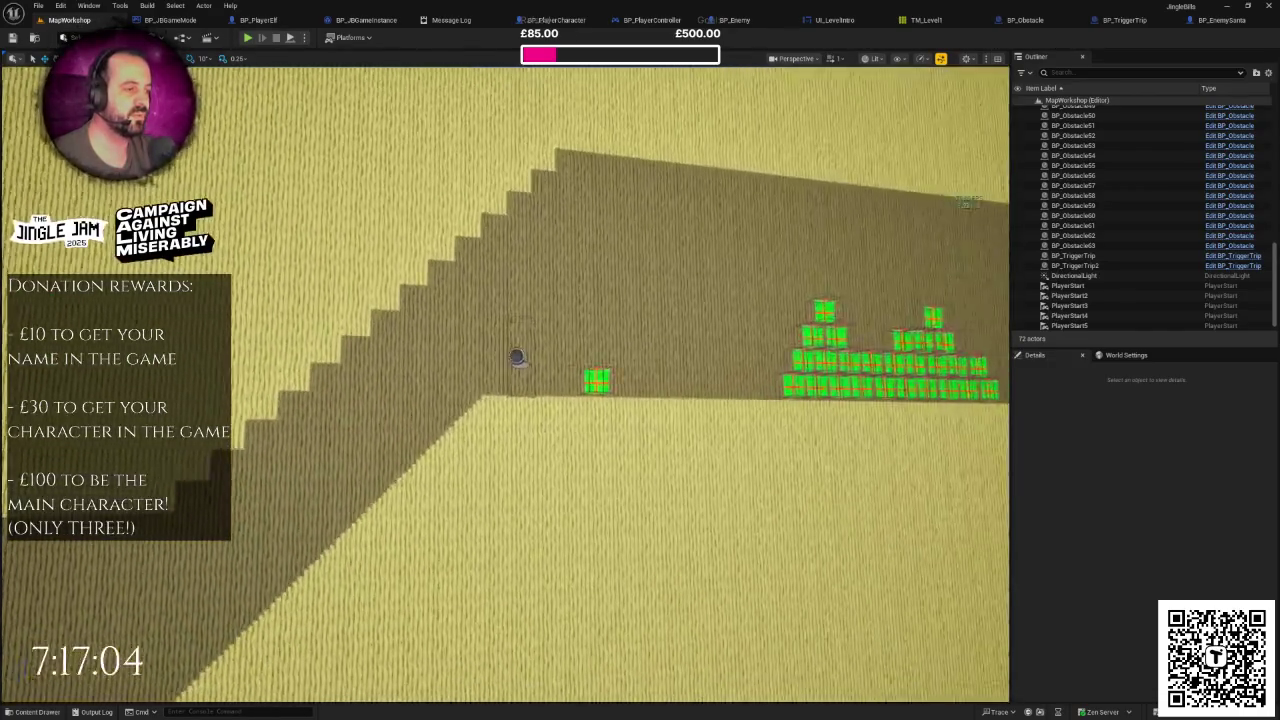
{"action": "key", "text": "ctrl+space"}
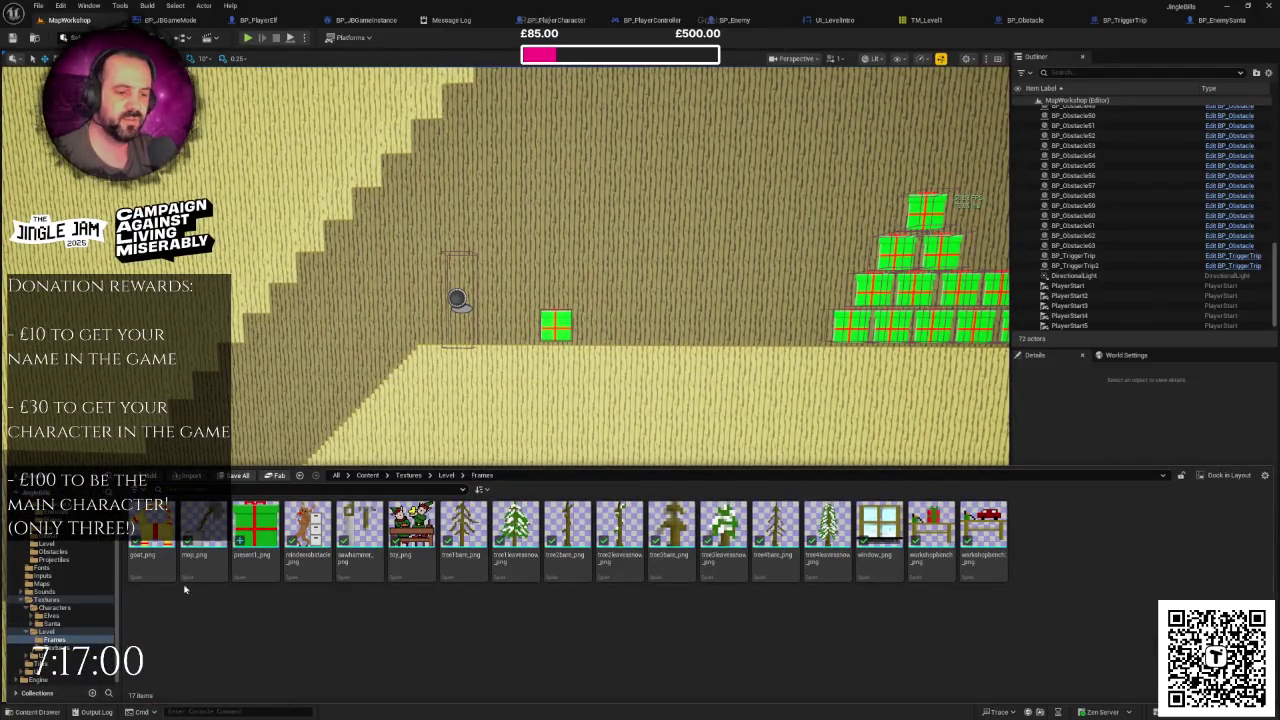
{"action": "scroll", "coordinate": [117, 577], "scroll_direction": "up", "scroll_amount": 1}
{"action": "scroll", "coordinate": [117, 577], "scroll_direction": "down", "scroll_amount": 1}
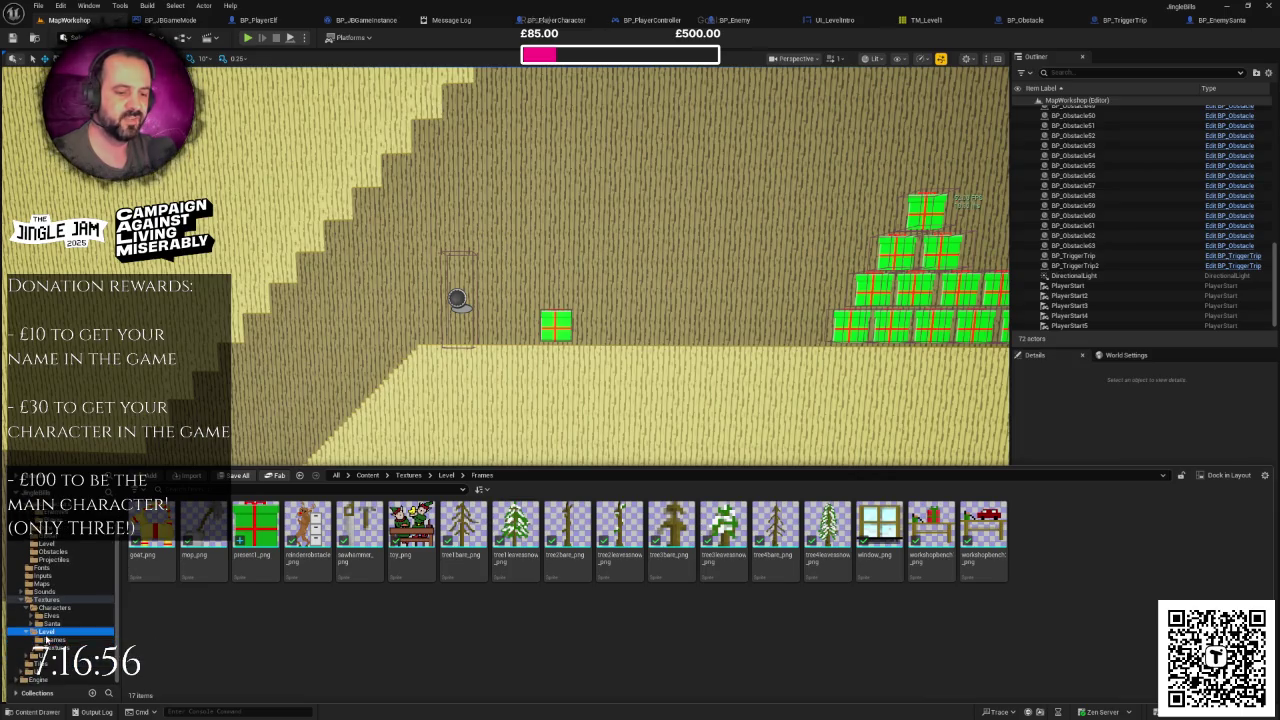
{"action": "left_click", "coordinate": [50, 647]}
{"action": "left_click", "coordinate": [95, 640]}
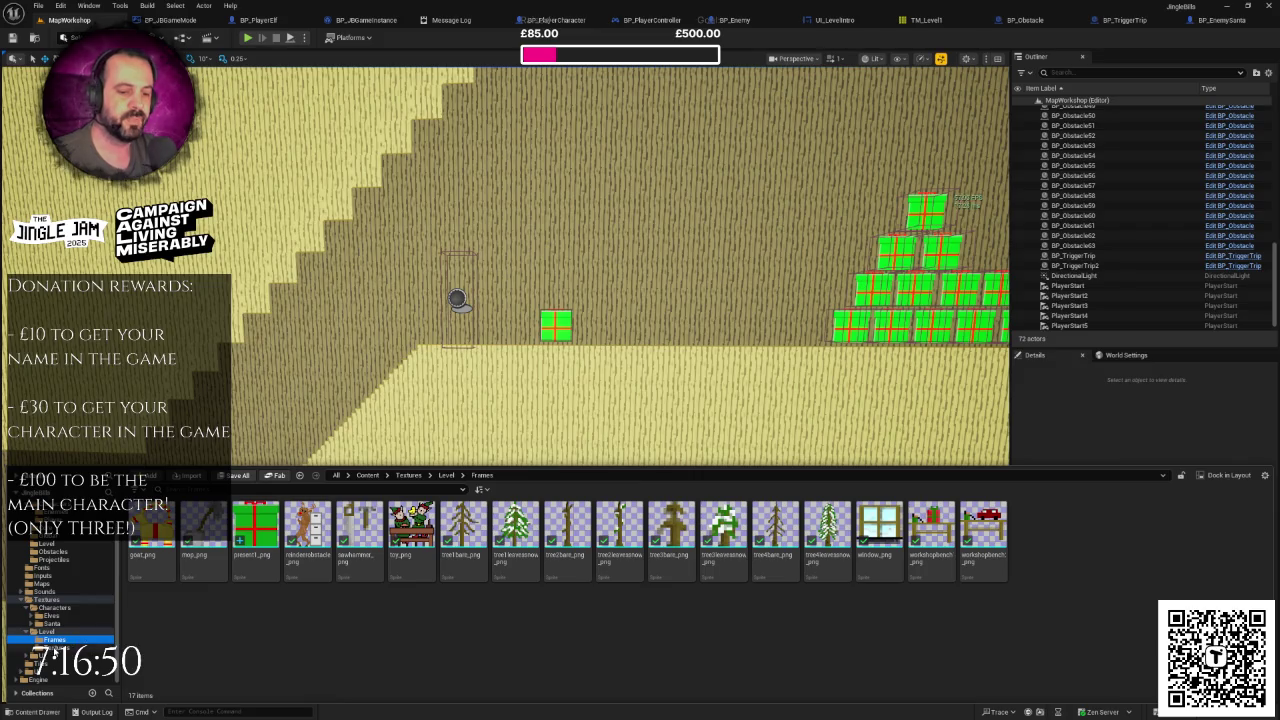
{"action": "left_click", "coordinate": [42, 655]}
{"action": "left_click", "coordinate": [50, 623]}
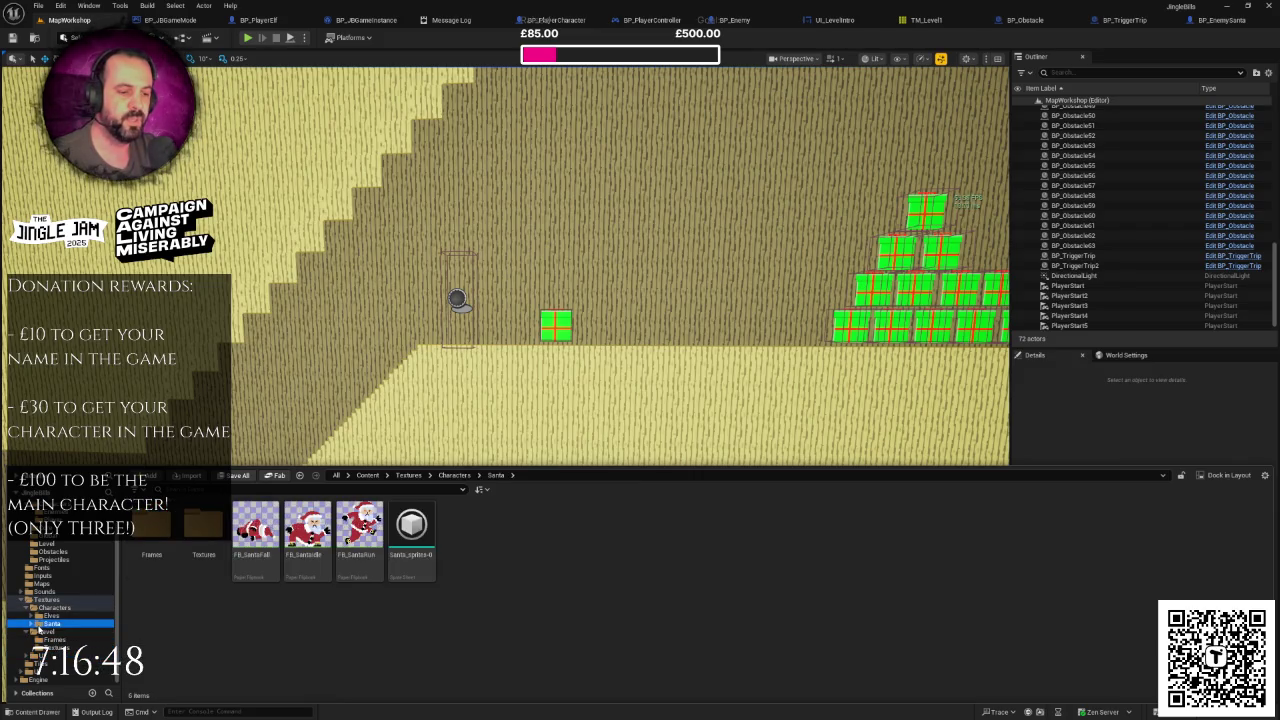
{"action": "left_click", "coordinate": [255, 530]}
{"action": "double_click", "coordinate": [255, 530]}
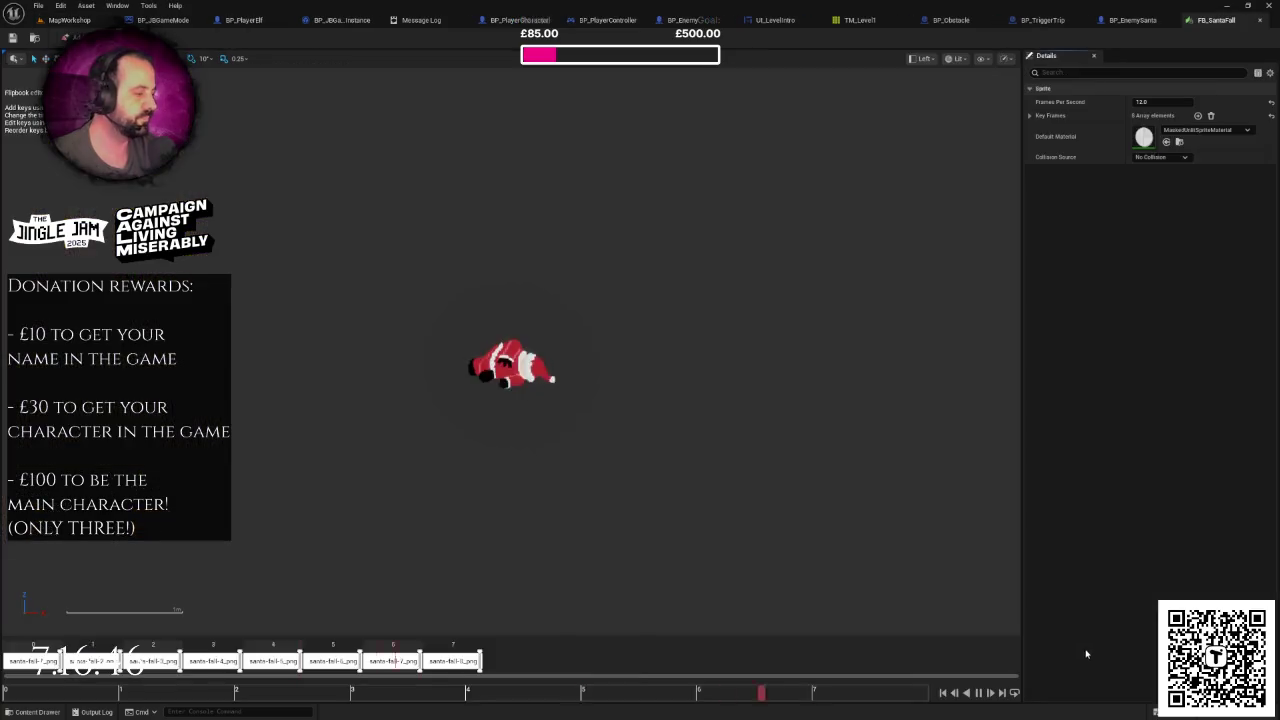
Step: Pause FB_SantaFall and scrub the playhead through its eight fall frames
{"action": "left_click", "coordinate": [982, 693]}
{"action": "mouse_move", "coordinate": [23, 692]}
{"action": "left_mouse_down"}
{"action": "mouse_move", "coordinate": [300, 692]}
{"action": "mouse_move", "coordinate": [428, 715]}
{"action": "mouse_move", "coordinate": [974, 713]}
{"action": "left_mouse_up"}
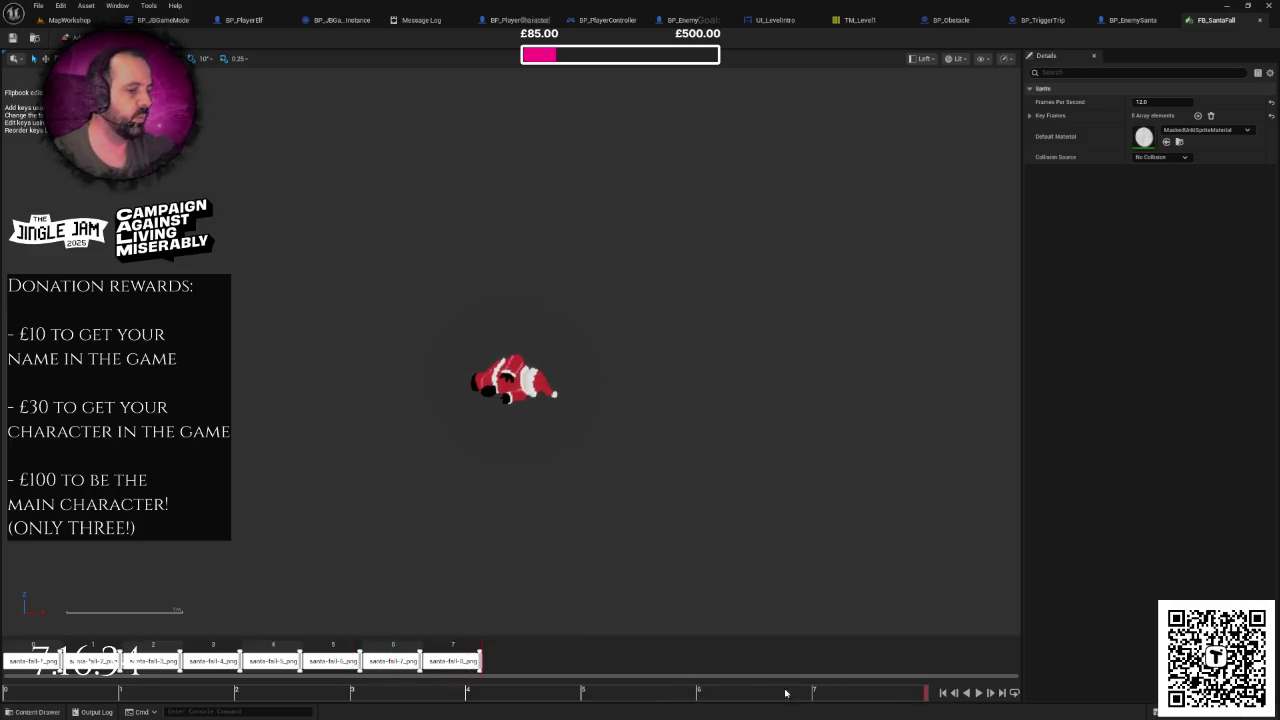
{"action": "mouse_move", "coordinate": [30, 692]}
{"action": "left_mouse_down"}
{"action": "mouse_move", "coordinate": [386, 703]}
{"action": "mouse_move", "coordinate": [838, 693]}
{"action": "left_mouse_up"}
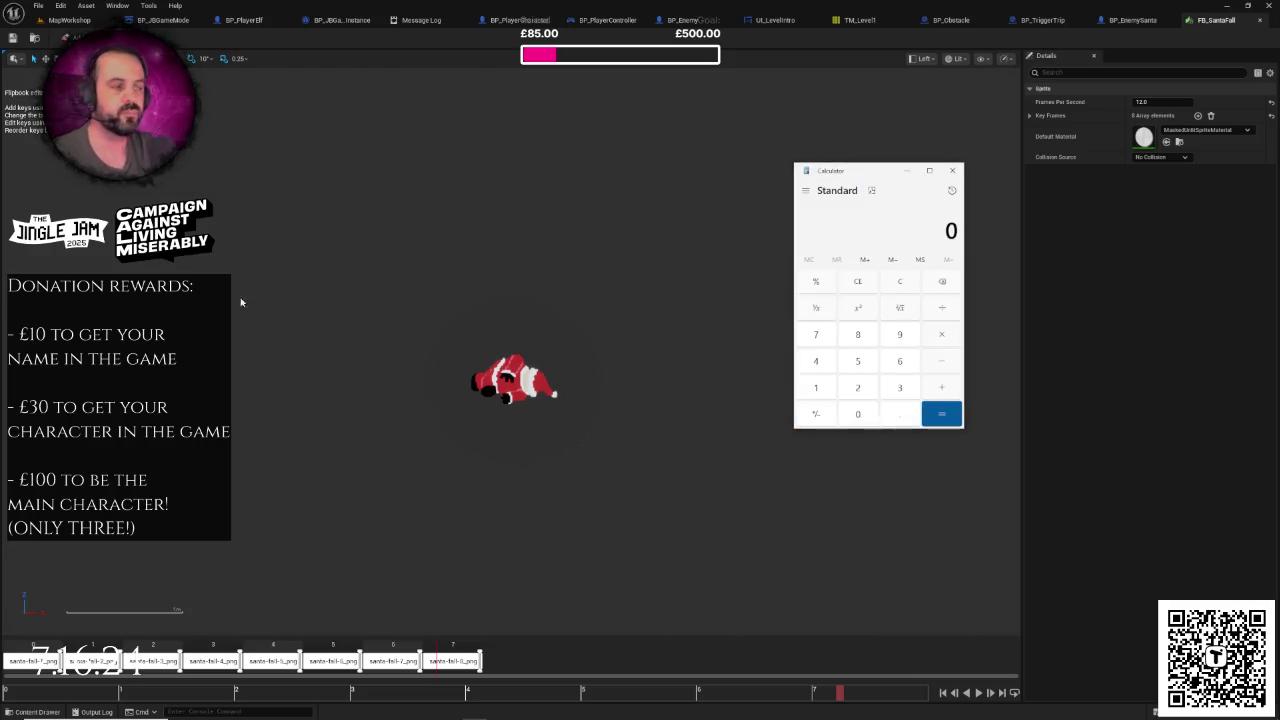
Step: Compute 1 ÷ 12 × 7 = 0.58333 on the calculator, then close it and return to MapWorkshop
{"action": "left_click", "coordinate": [857, 387]}
{"action": "left_click", "coordinate": [942, 334]}
{"action": "left_click", "coordinate": [815, 334]}
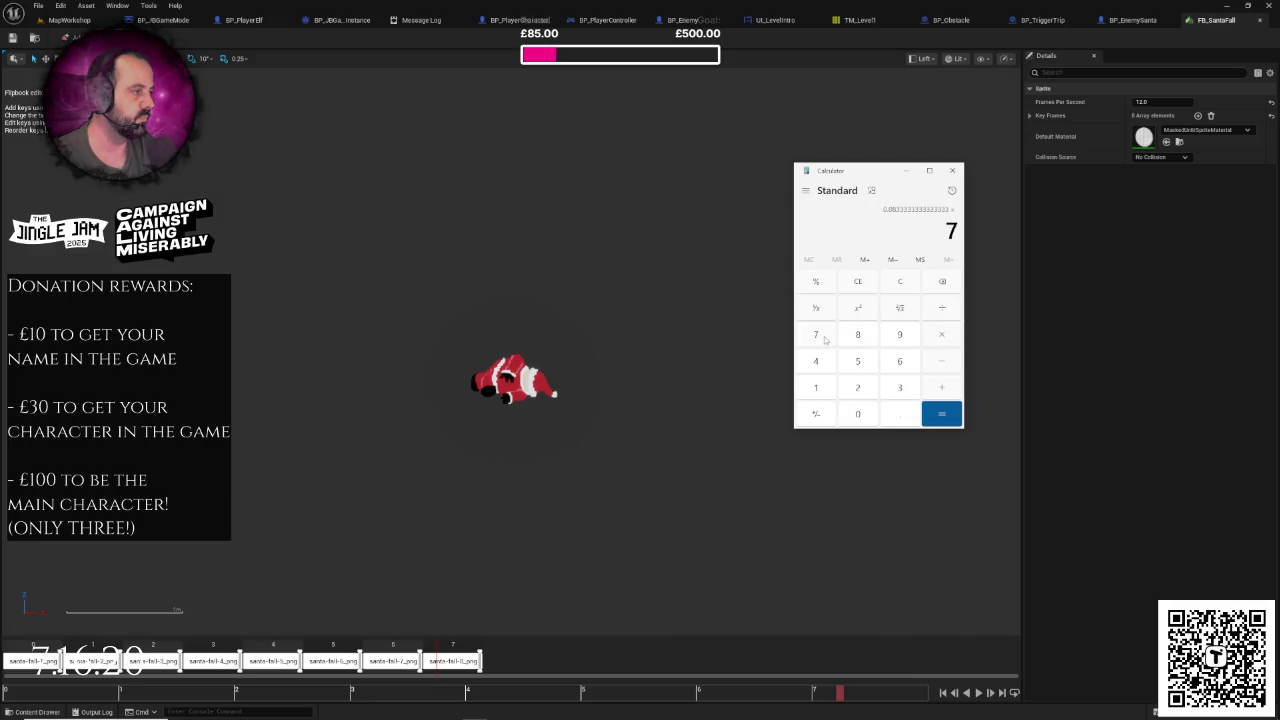
{"action": "left_click", "coordinate": [941, 413]}
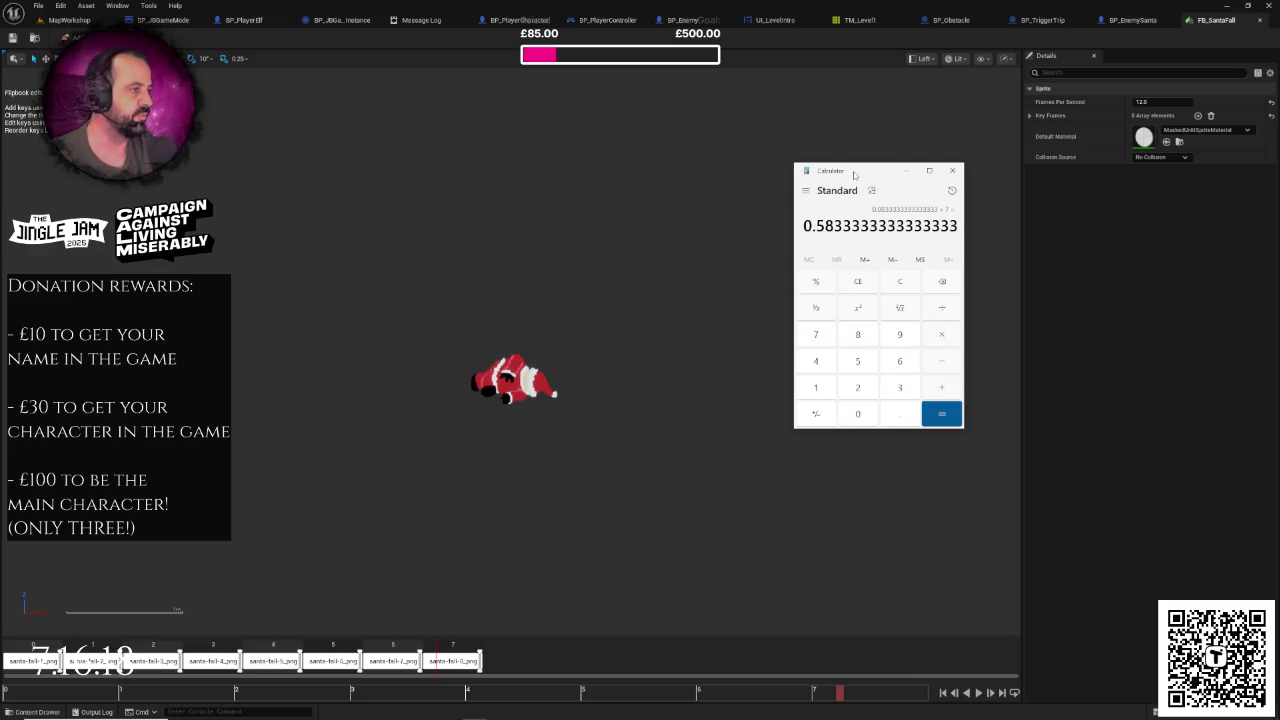
{"action": "left_click", "coordinate": [952, 170]}
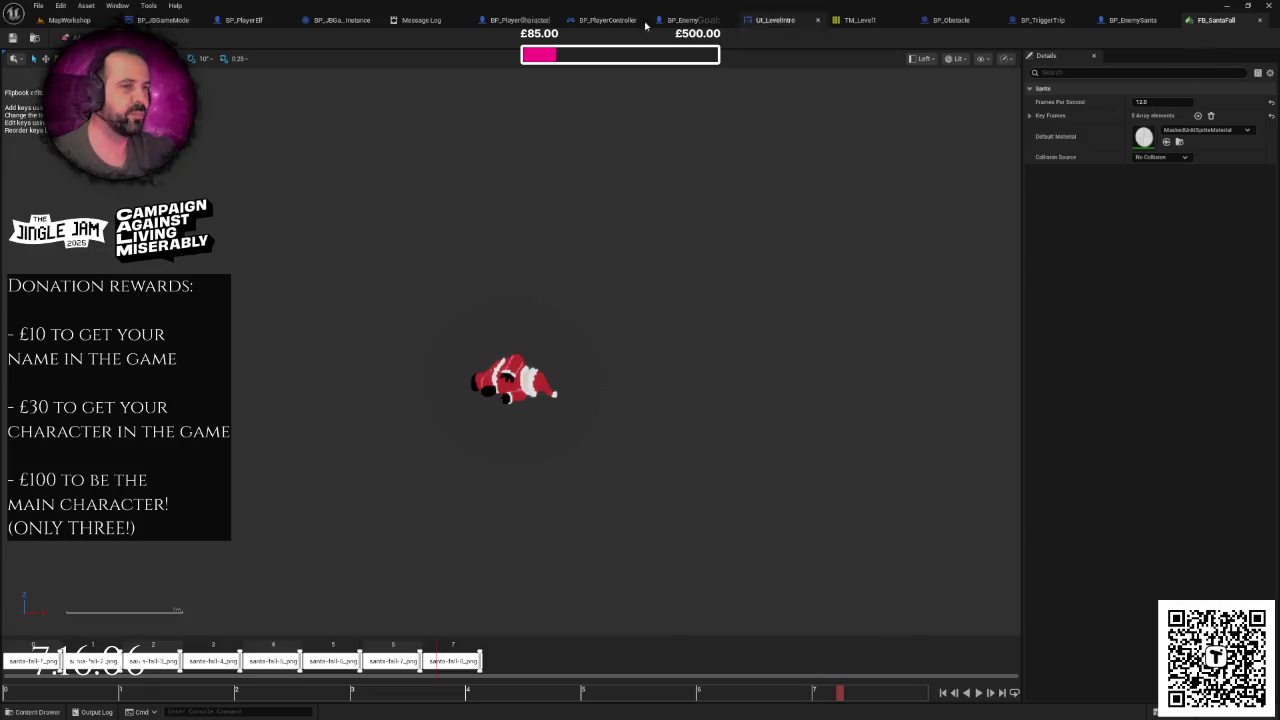
{"action": "left_click", "coordinate": [68, 20]}
Step: Pan across the level, then browse into the Blueprints > Characters > Enemies folder
{"action": "left_click_drag", "start_coordinate": [505, 385], "coordinate": [369, 398]}
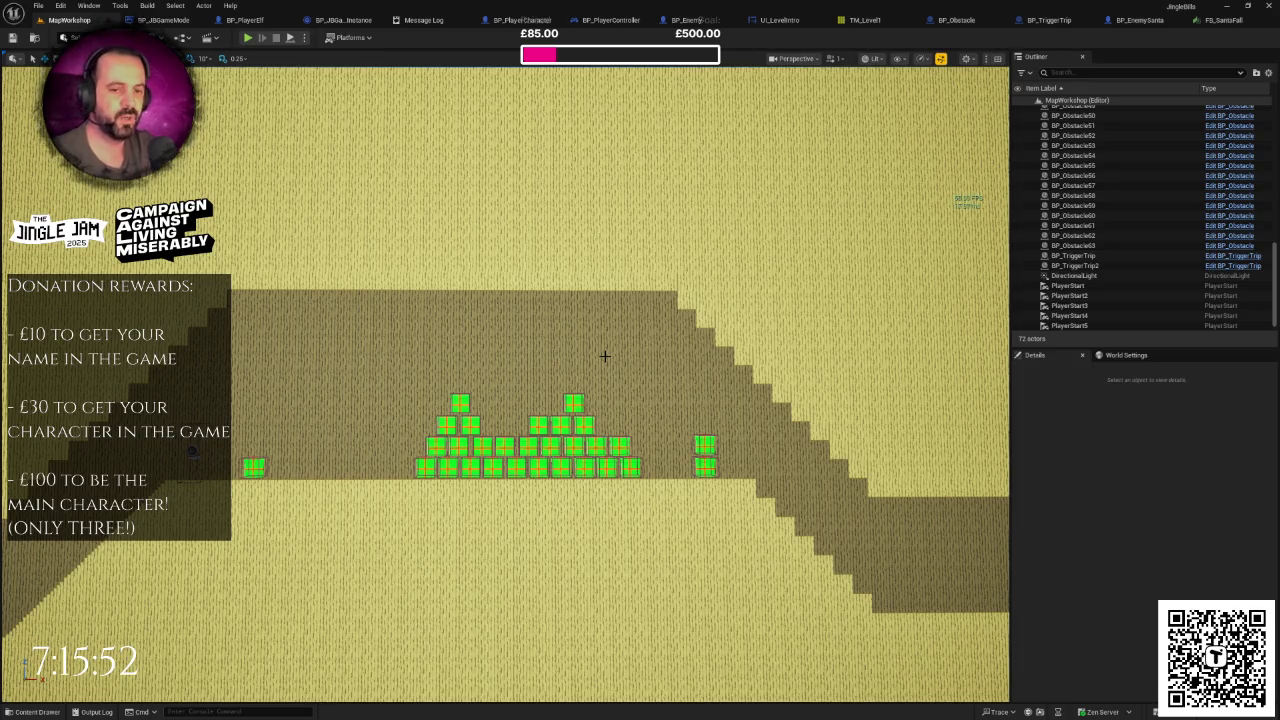
{"action": "mouse_move", "coordinate": [604, 356]}
{"action": "left_mouse_down"}
{"action": "mouse_move", "coordinate": [346, 386]}
{"action": "mouse_move", "coordinate": [437, 357]}
{"action": "mouse_move", "coordinate": [243, 366]}
{"action": "left_mouse_up"}
{"action": "key", "text": "ctrl+space"}
{"action": "scroll", "coordinate": [78, 547], "scroll_direction": "up", "scroll_amount": 2}
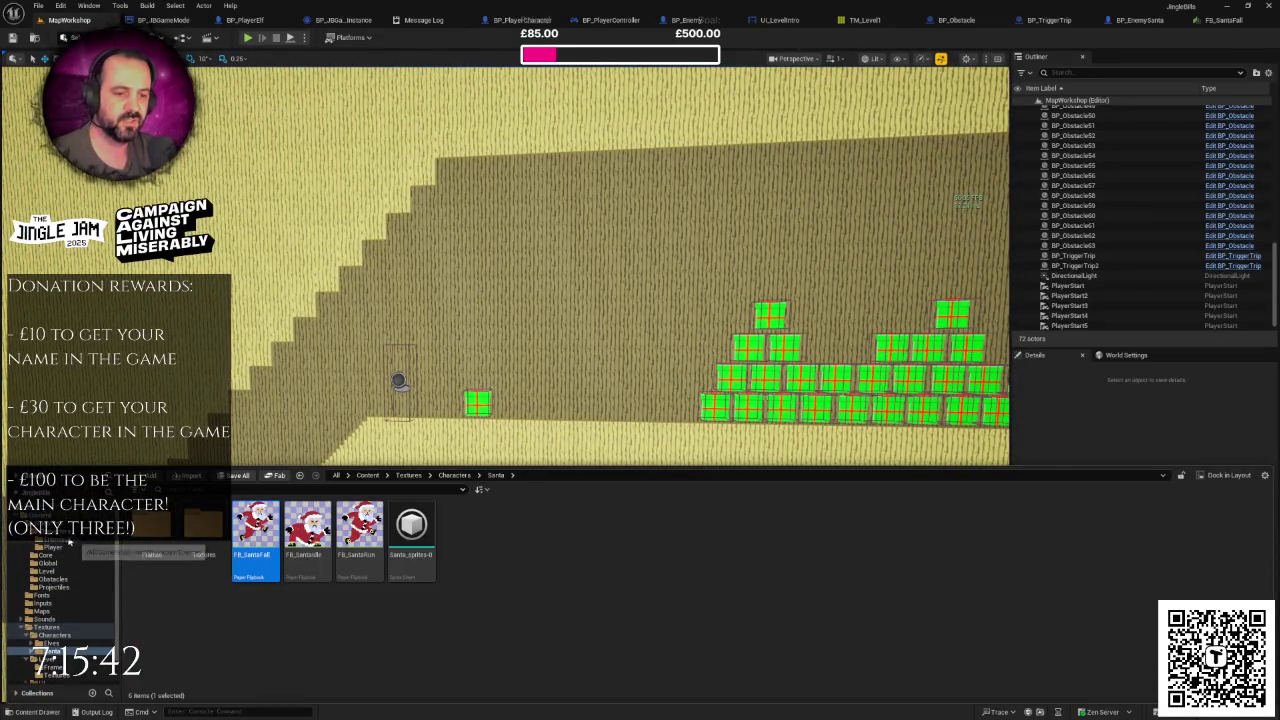
{"action": "left_click", "coordinate": [55, 531]}
{"action": "left_click", "coordinate": [153, 540]}
{"action": "double_click", "coordinate": [152, 535]}
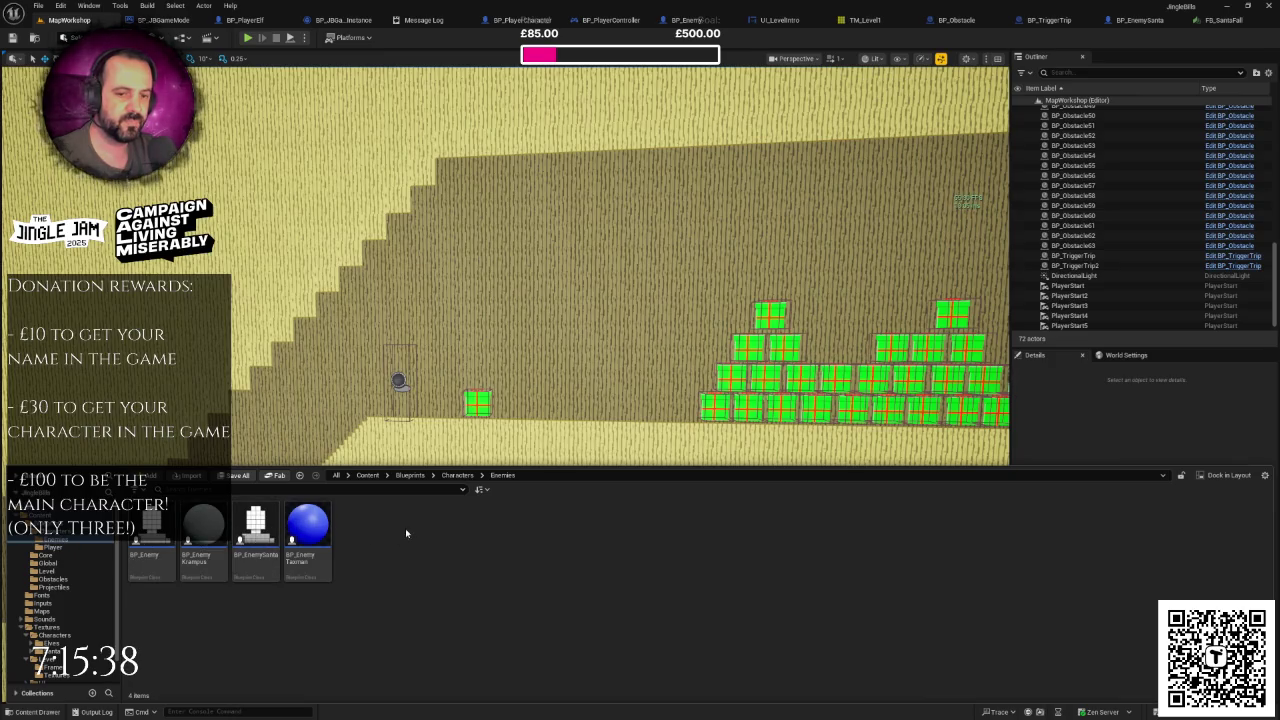
Step: Look into the Player folder, go back up to Blueprints, and bring up its add-content menu
{"action": "left_click", "coordinate": [457, 475]}
{"action": "double_click", "coordinate": [210, 526]}
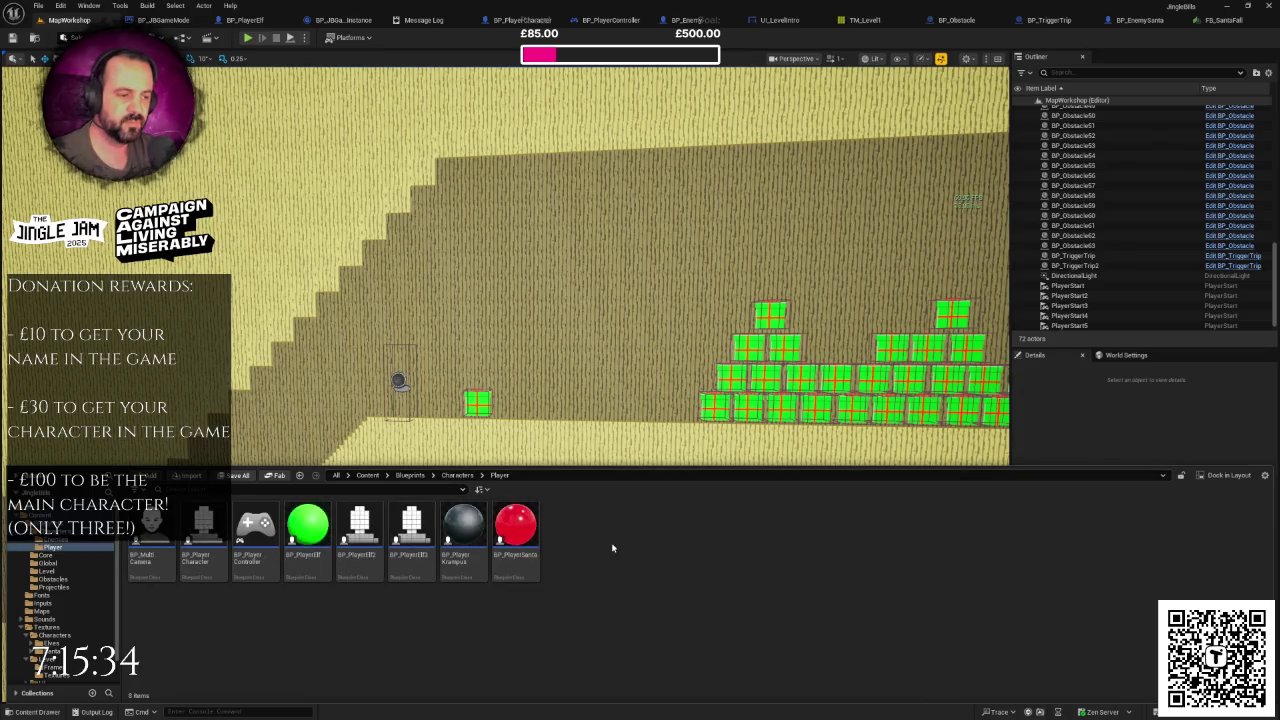
{"action": "left_click", "coordinate": [457, 475]}
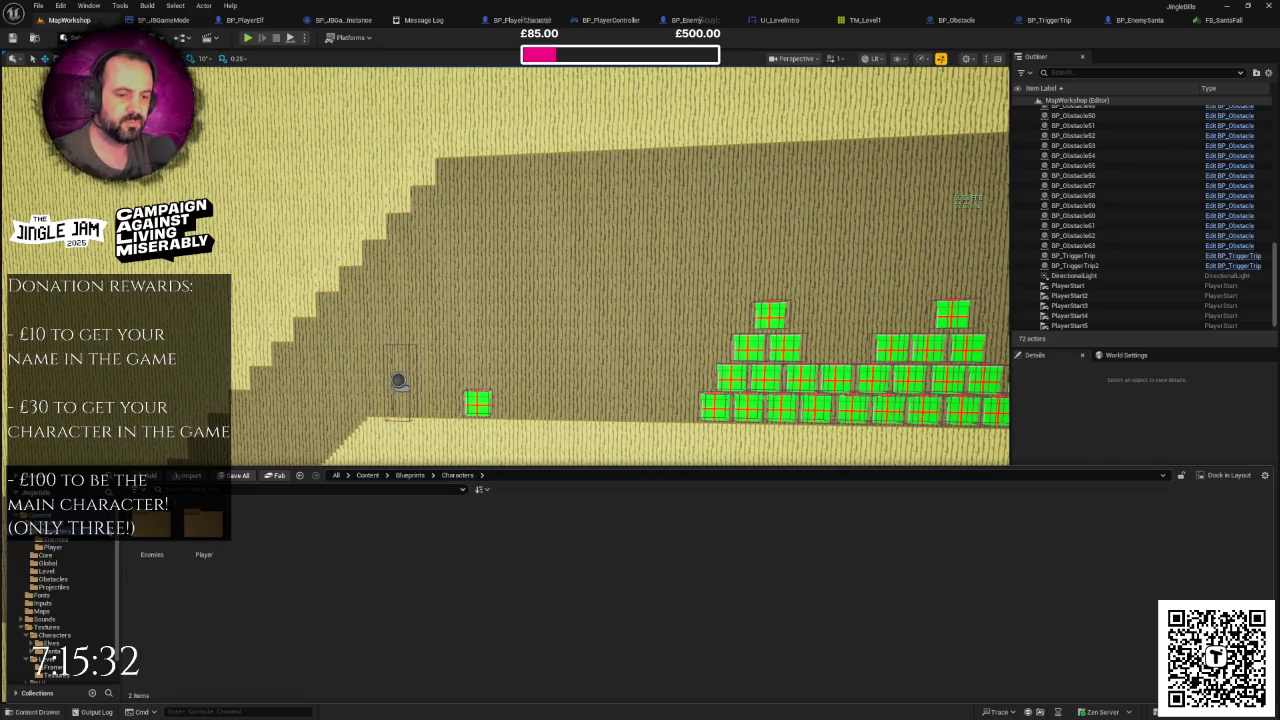
{"action": "left_click", "coordinate": [62, 527]}
{"action": "right_click", "coordinate": [476, 545]}
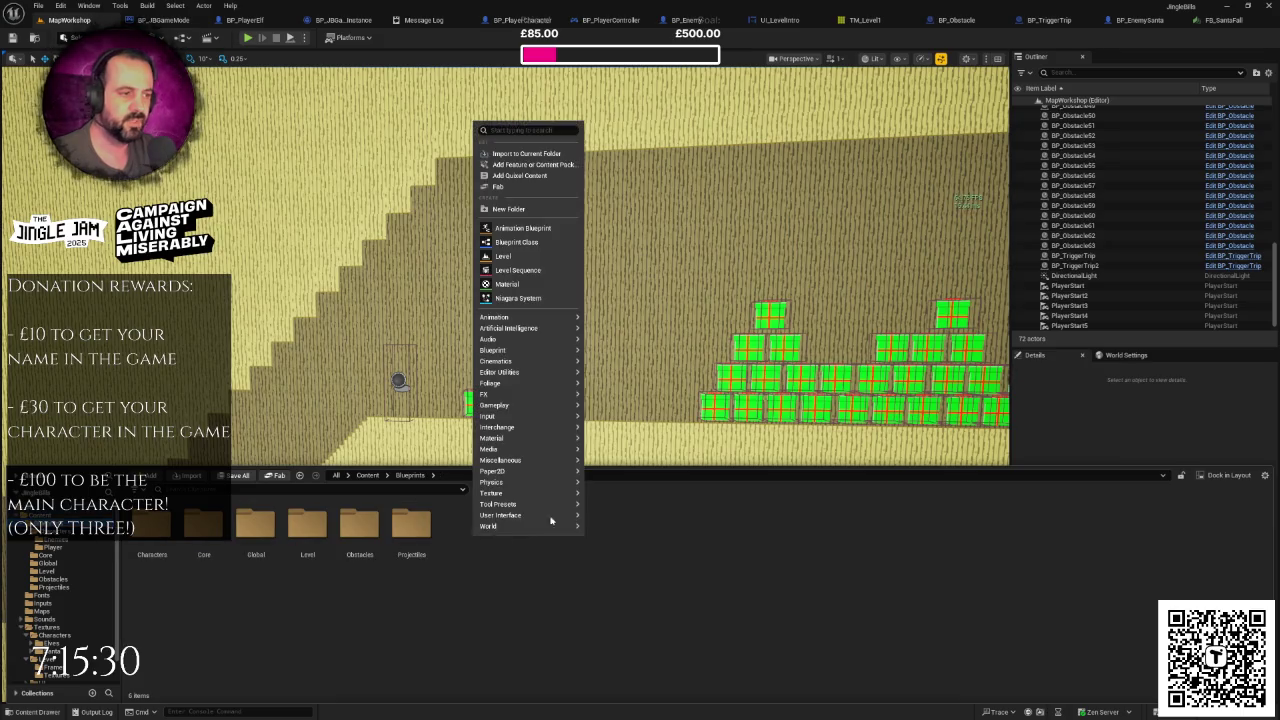
Step: Create a new CameraShakes folder inside Blueprints
{"action": "left_click", "coordinate": [521, 208]}
{"action": "type", "text": "Ga"}
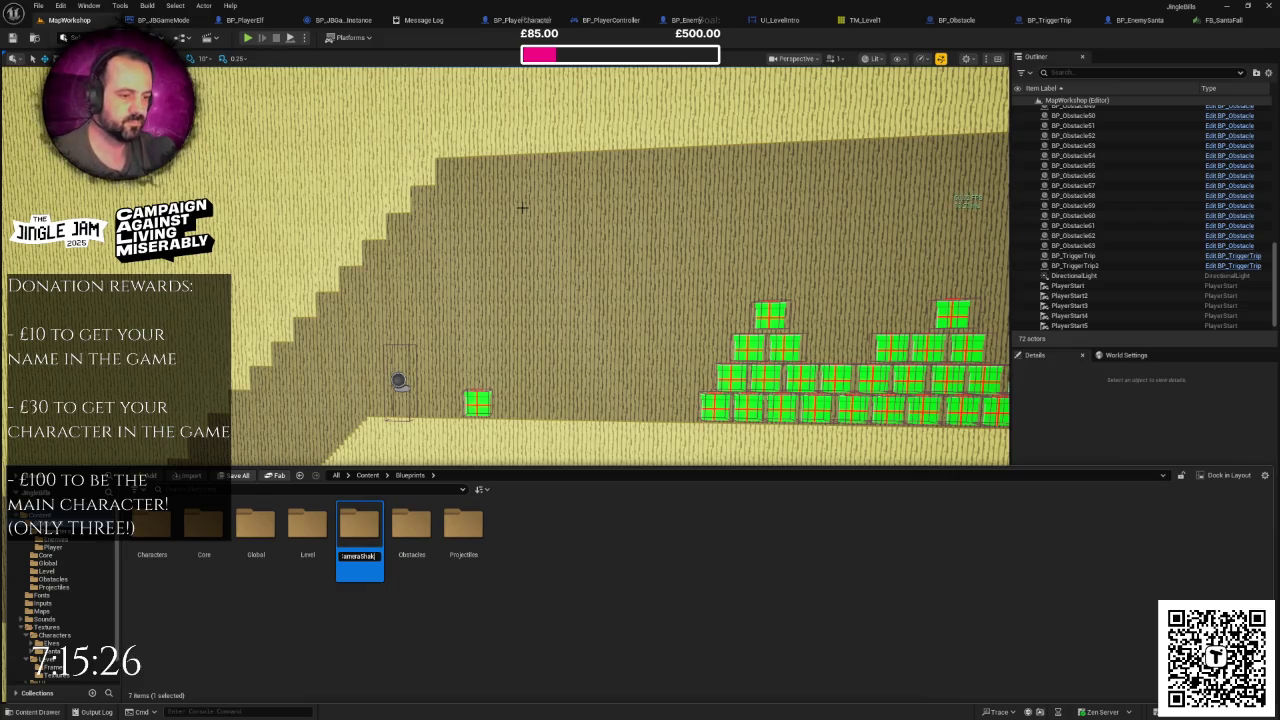
{"action": "type", "text": "es"}
{"action": "key", "text": "Return"}
{"action": "key", "text": "Return"}
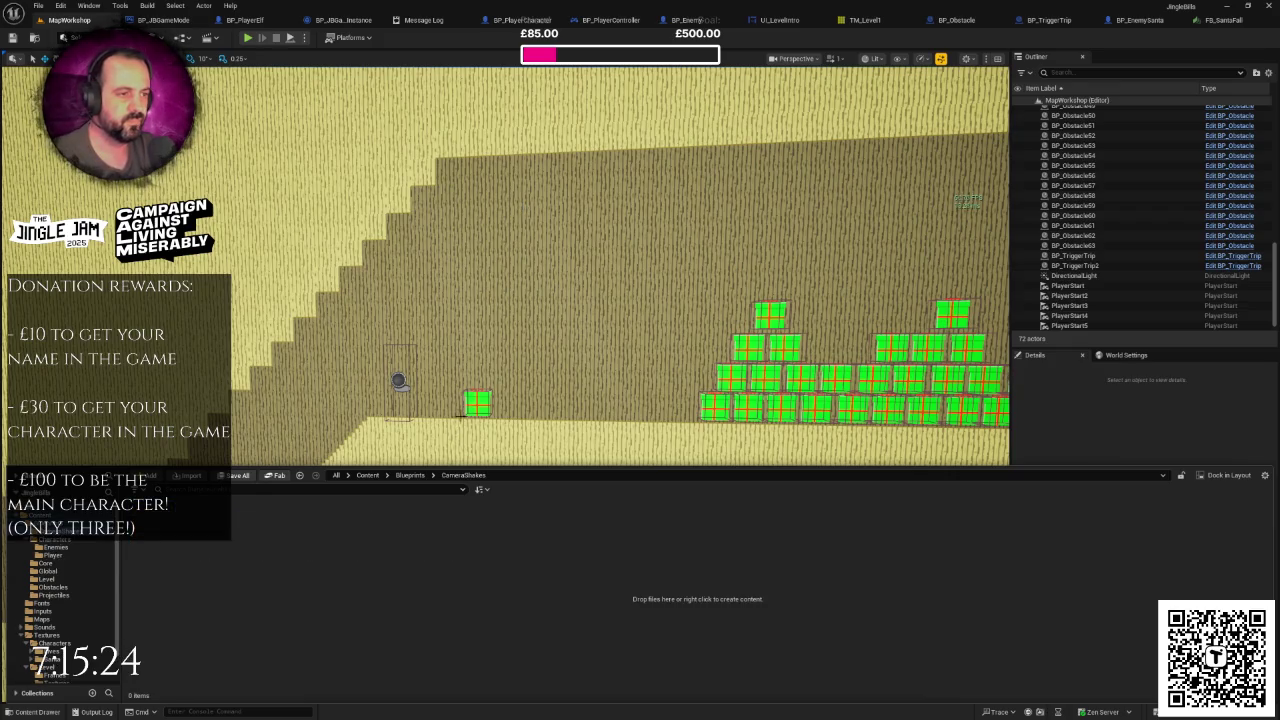
Step: Add a CameraShakeBase Blueprint class in CameraShakes named CS_SantaFalls
{"action": "right_click", "coordinate": [407, 563]}
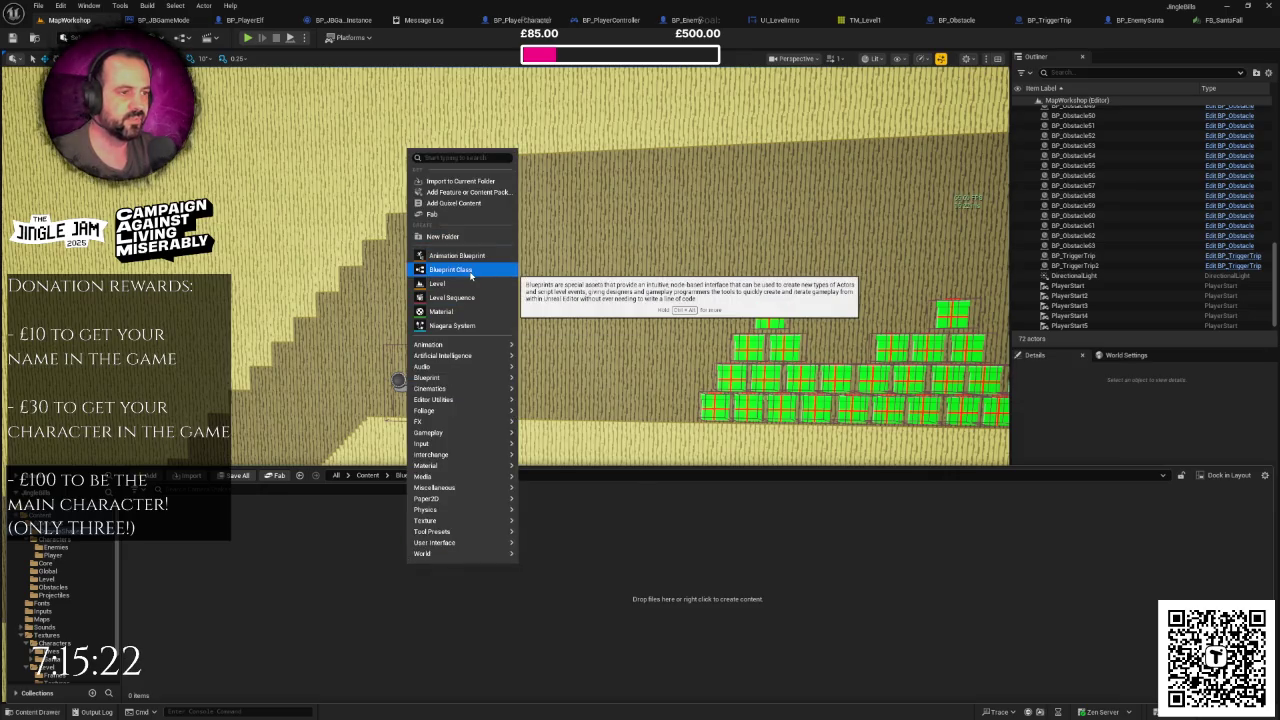
{"action": "left_click", "coordinate": [468, 271]}
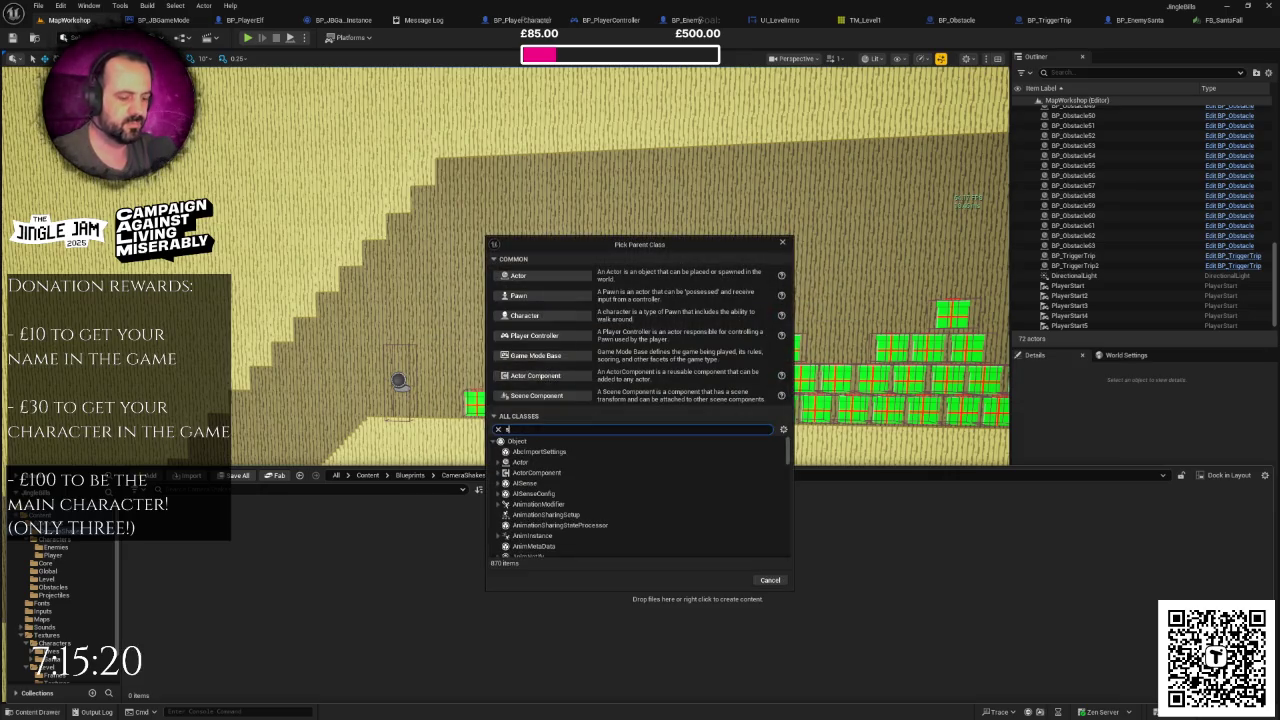
{"action": "type", "text": "hake"}
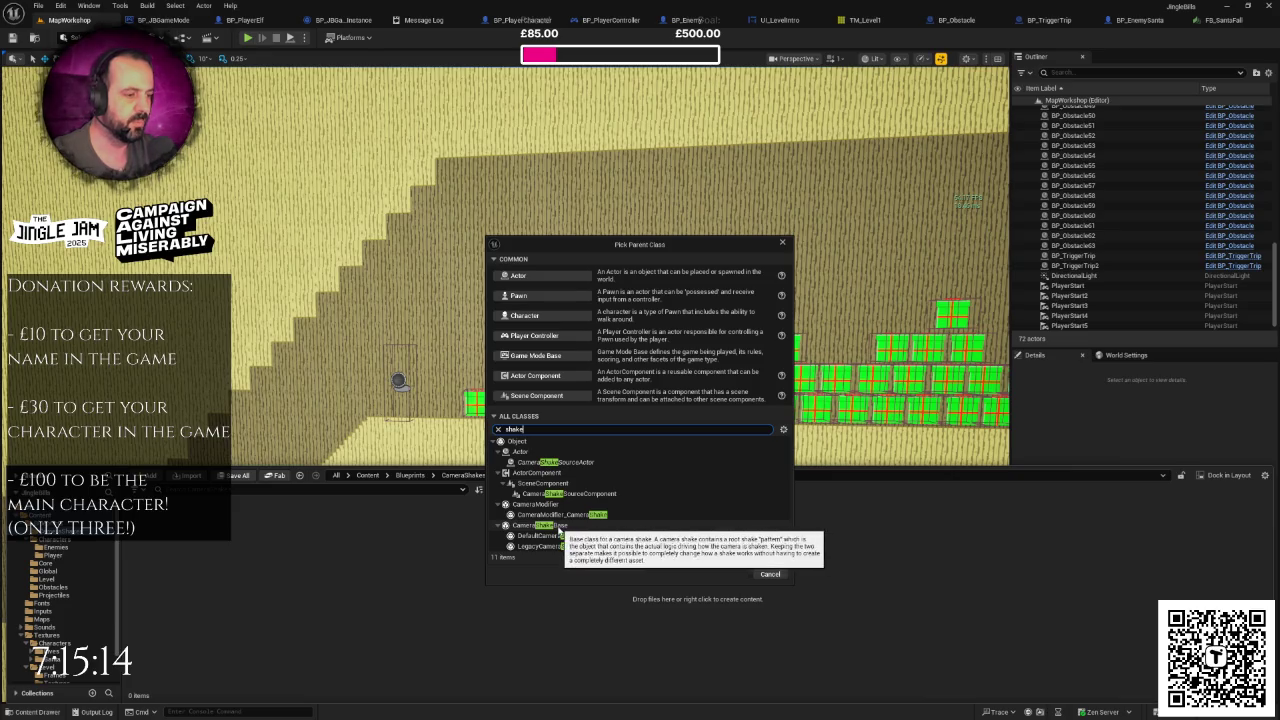
{"action": "left_click", "coordinate": [548, 525]}
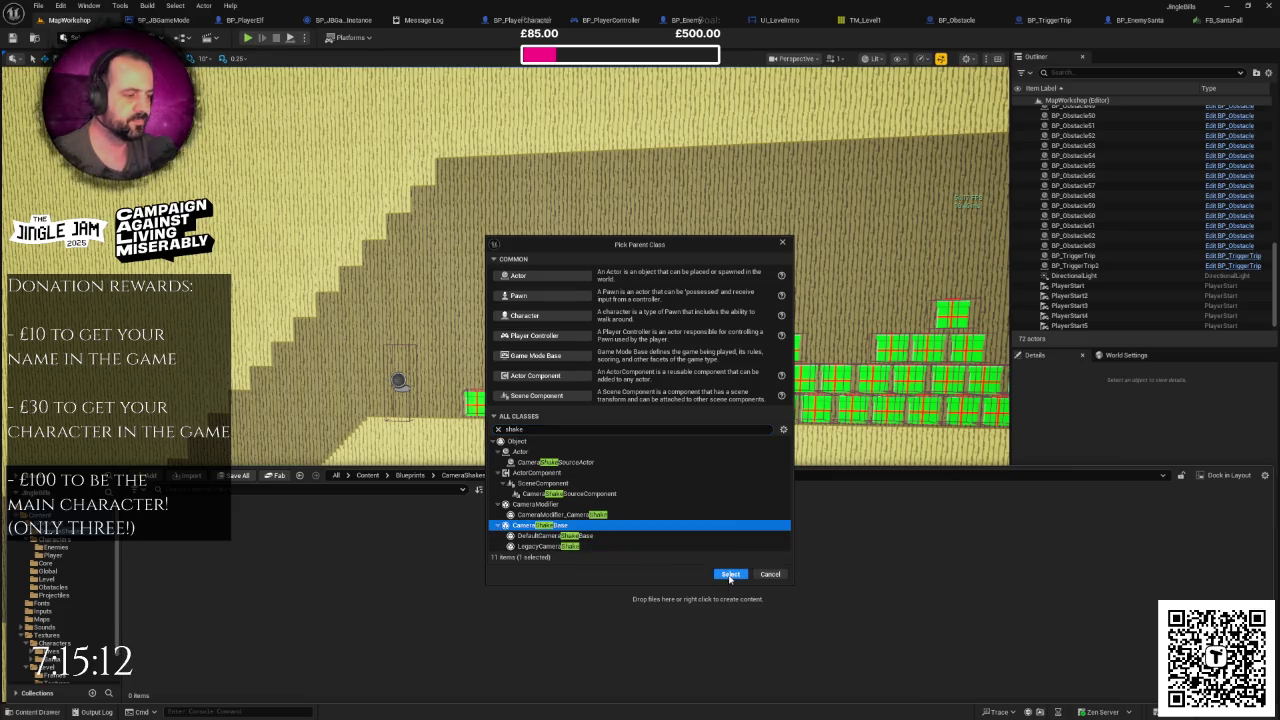
{"action": "left_click", "coordinate": [731, 574]}
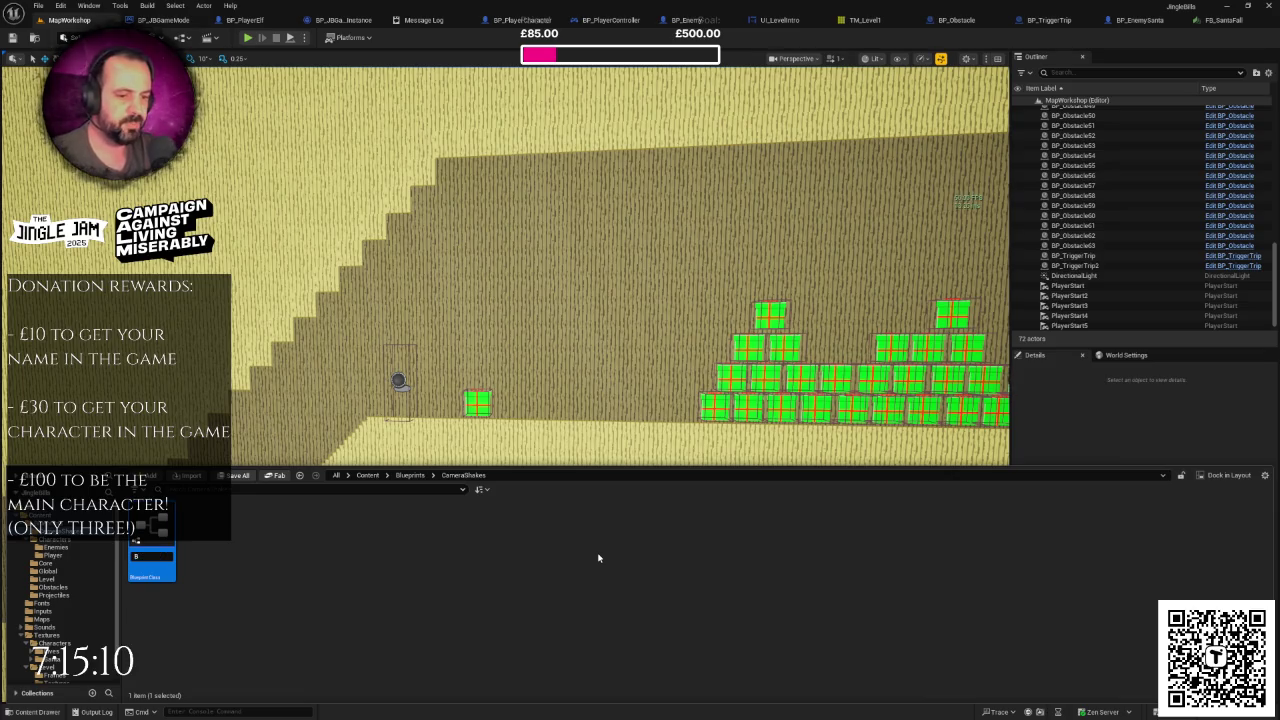
{"action": "type", "text": "P"}
{"action": "key", "text": "BackSpace"}
{"action": "key", "text": "BackSpace"}
{"action": "type", "text": "_"}
{"action": "type", "text": "Sh"}
{"action": "type", "text": "Falls"}
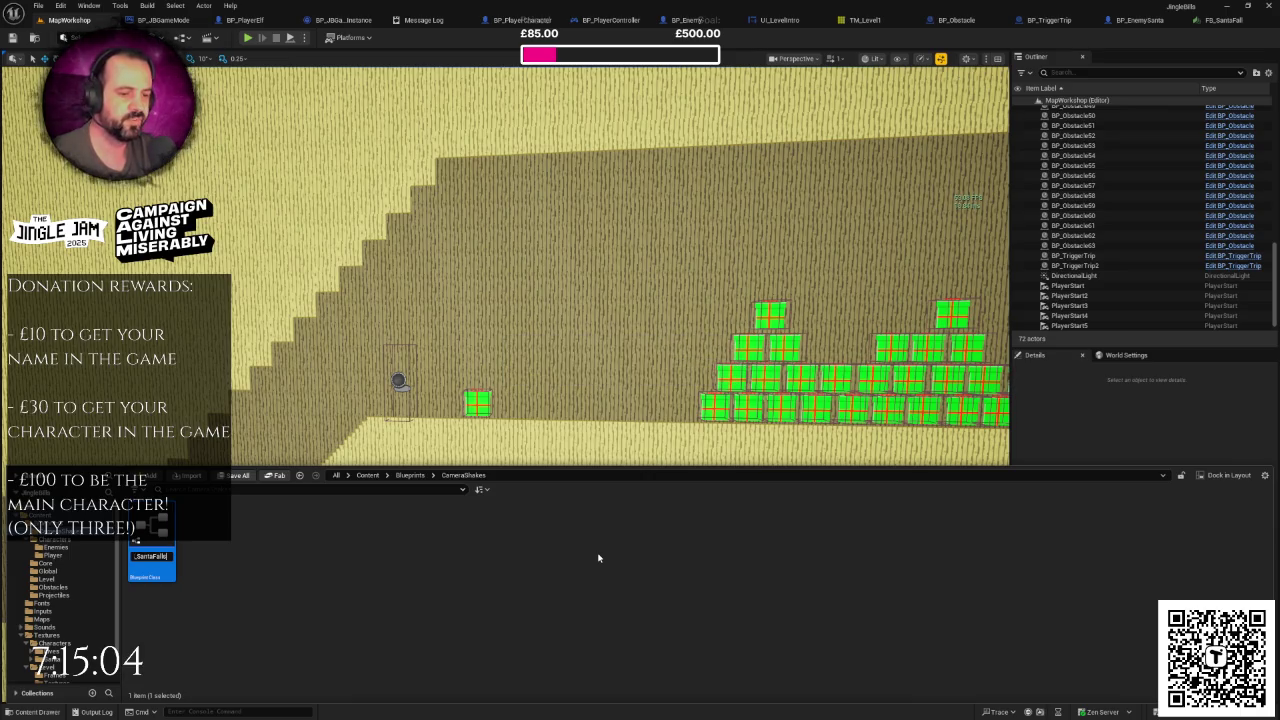
{"action": "key", "text": "Return"}
{"action": "key", "text": "Return"}
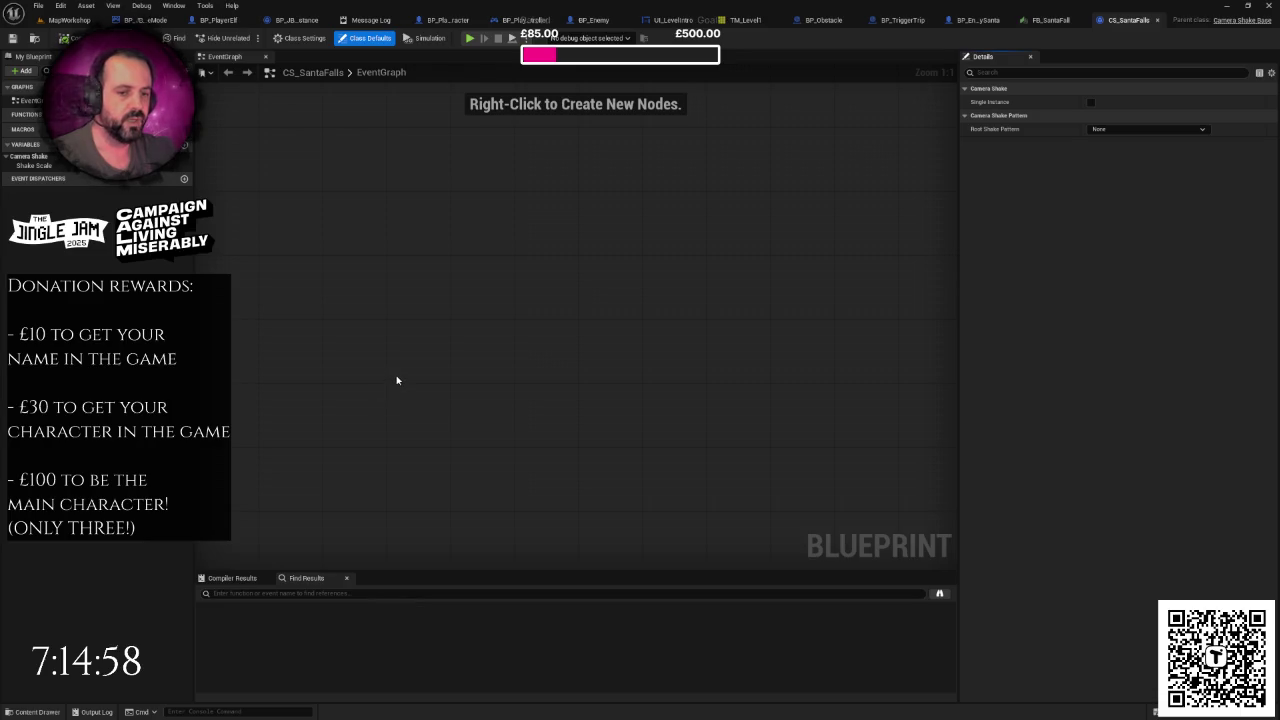
Step: Zoom out the Event Graph and open the Root Shake Pattern dropdown in Details
{"action": "scroll", "coordinate": [437, 375], "scroll_direction": "down", "scroll_amount": 1}
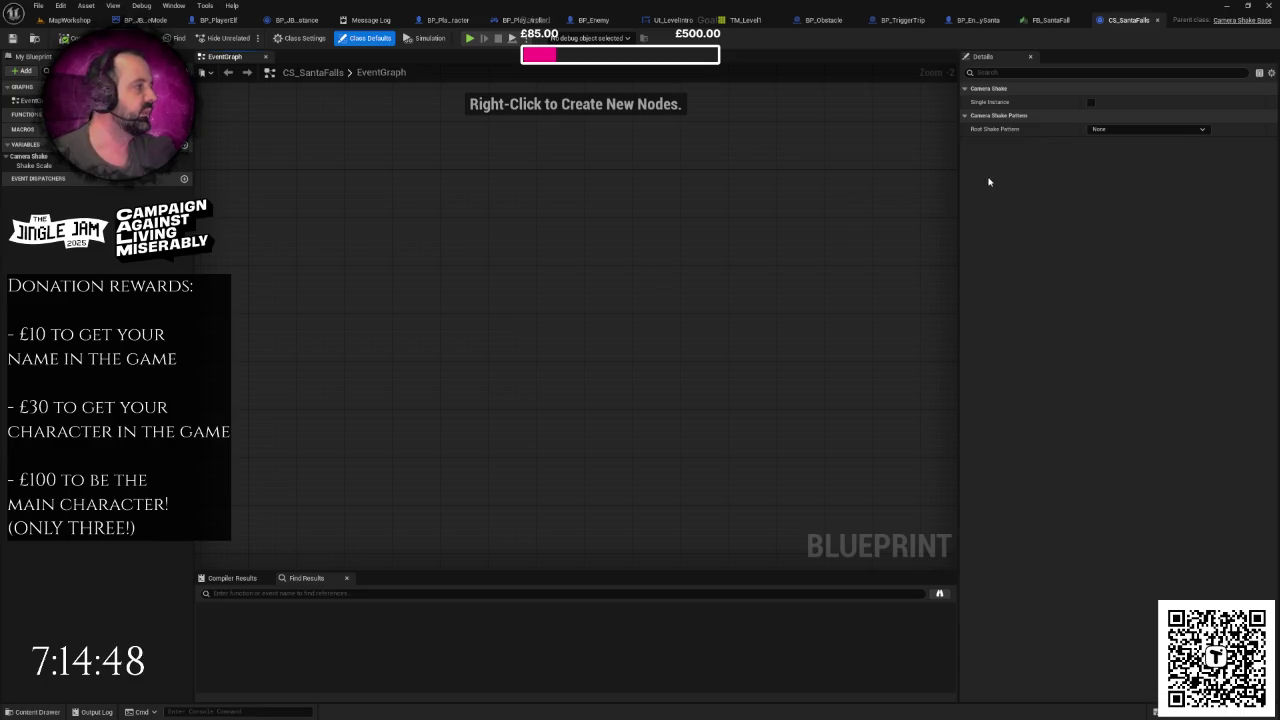
{"action": "left_click", "coordinate": [1096, 129]}
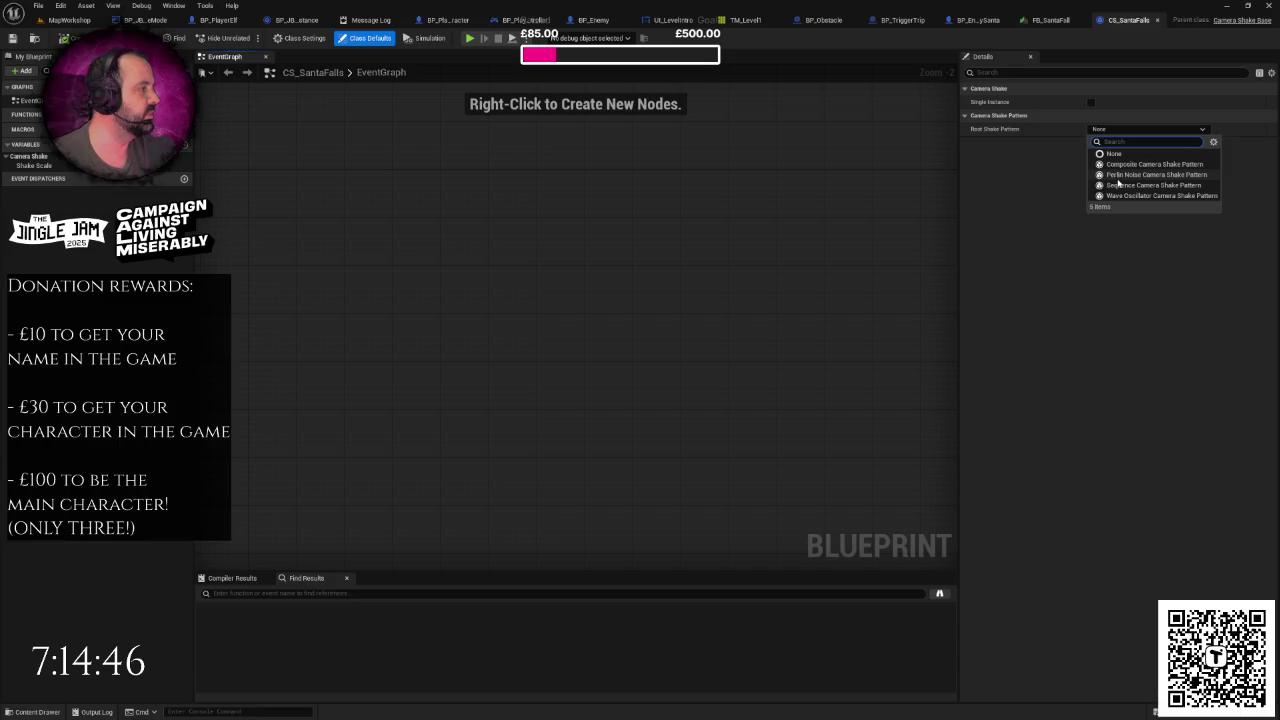